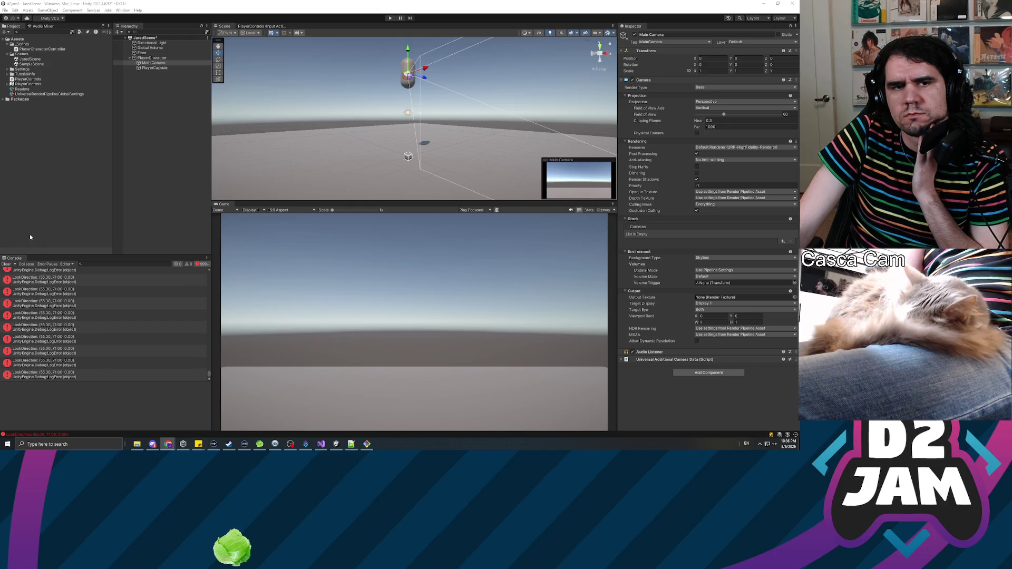
Step: Tilt the Main Camera toward the floor via Rotation X, then drag it back near 0
{"action": "left_click", "coordinate": [152, 196]}
{"action": "scroll", "coordinate": [121, 306], "scroll_direction": "up", "scroll_amount": 3}
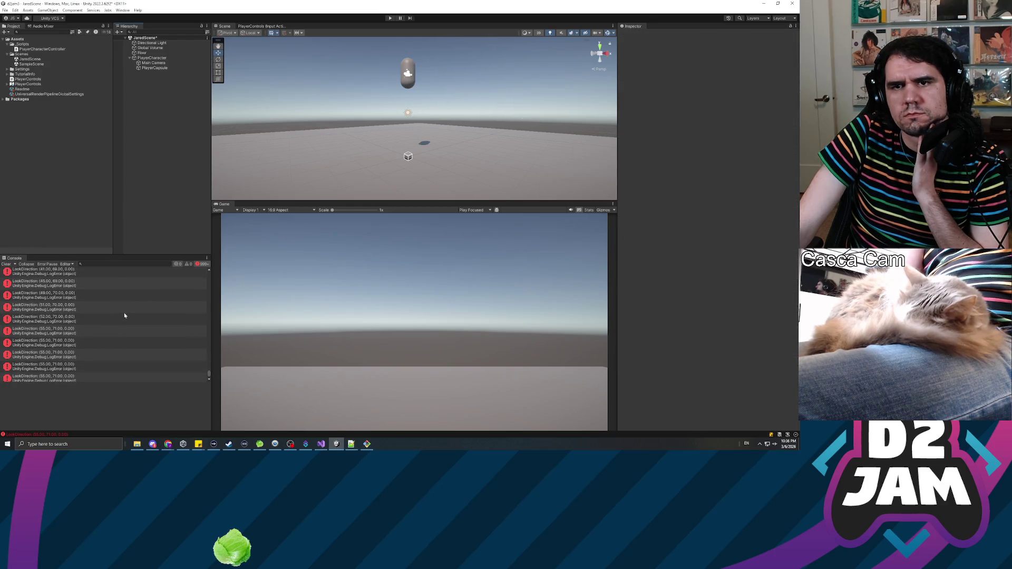
{"action": "left_click", "coordinate": [153, 63]}
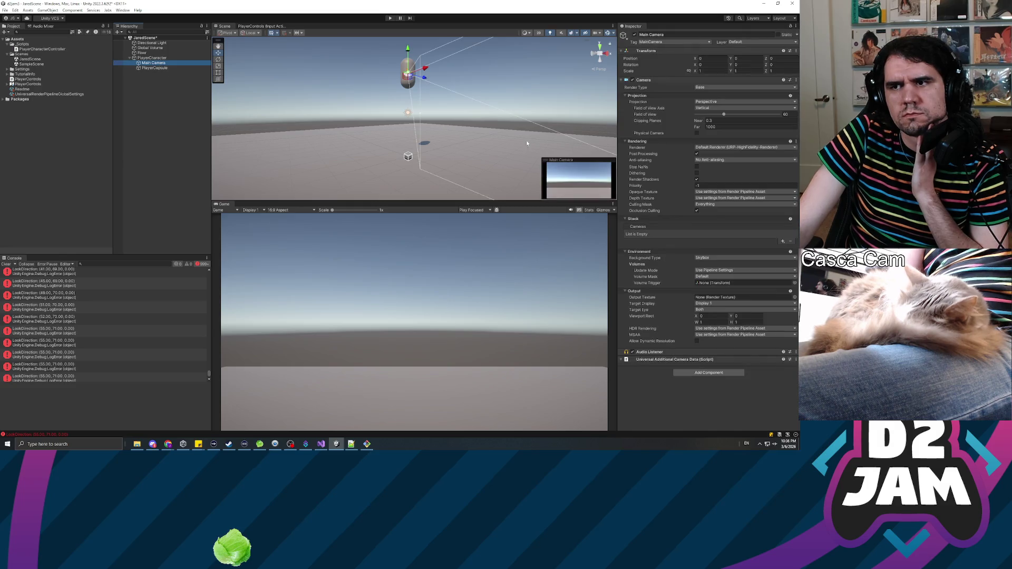
{"action": "left_click", "coordinate": [712, 64]}
{"action": "type", "text": "71.95"}
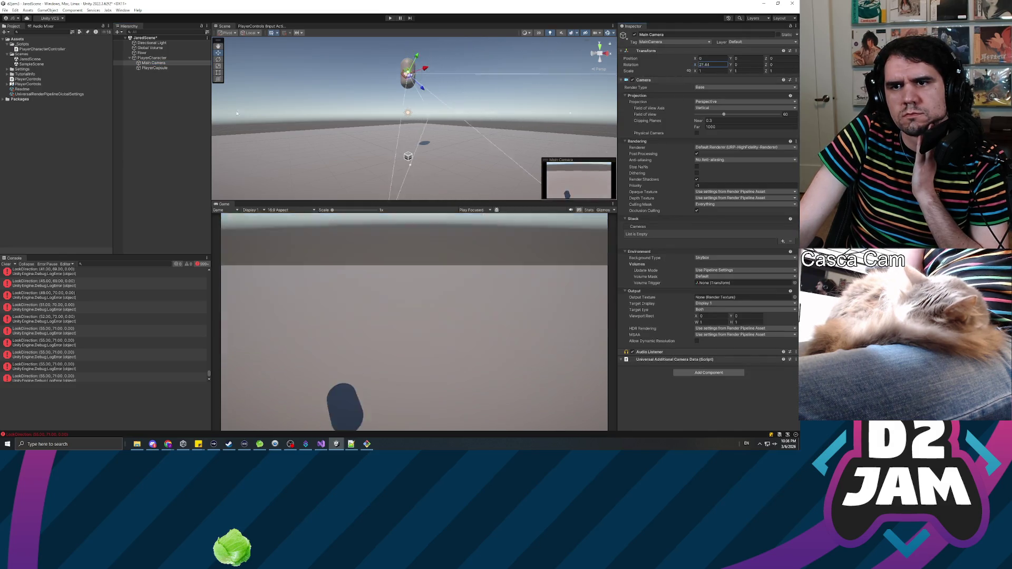
{"action": "type", "text": "81.12"}
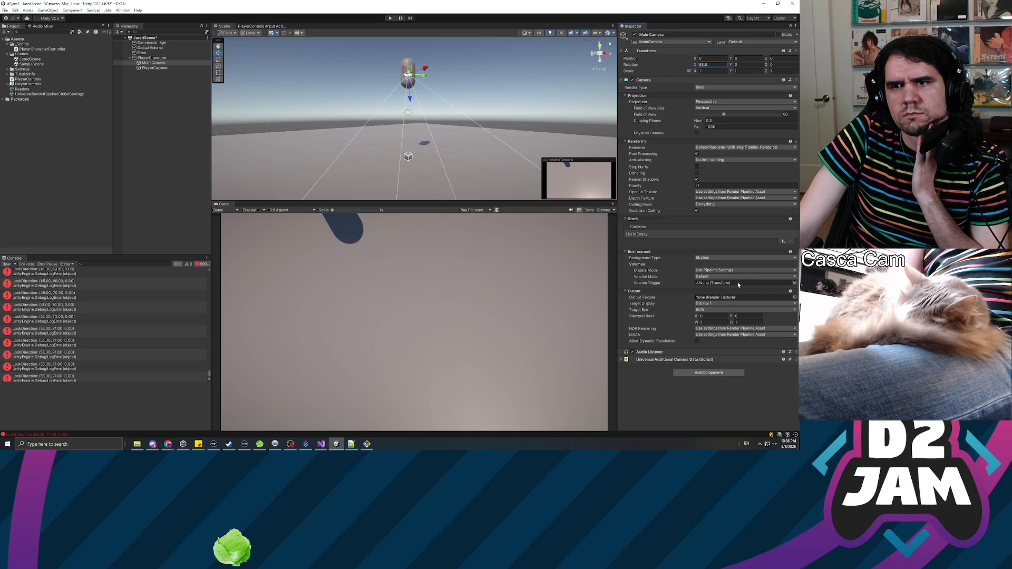
{"action": "type", "text": "63.51"}
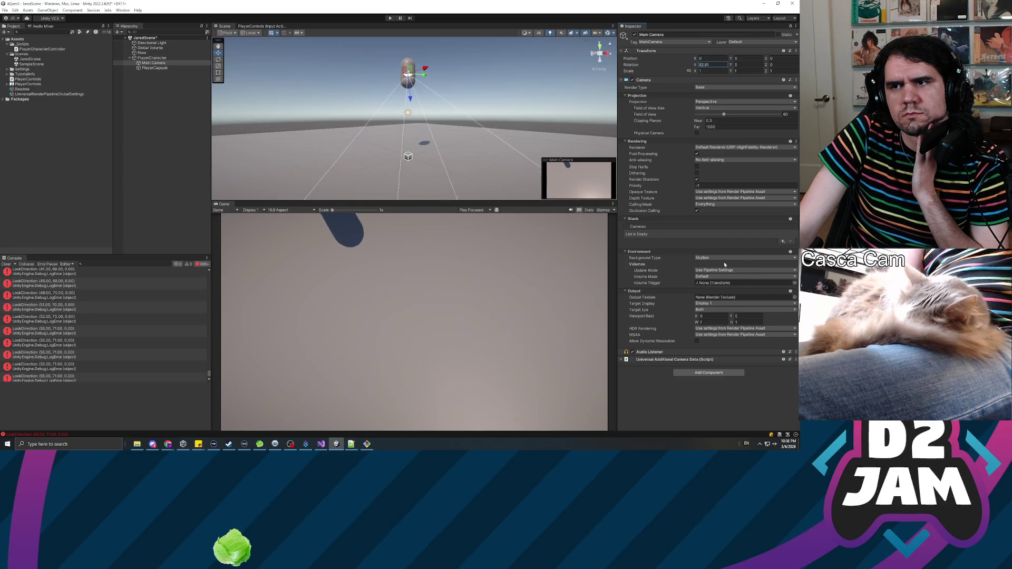
{"action": "mouse_move", "coordinate": [498, 223]}
{"action": "left_mouse_down"}
{"action": "mouse_move", "coordinate": [722, 142]}
{"action": "mouse_move", "coordinate": [610, 142]}
{"action": "left_mouse_up"}
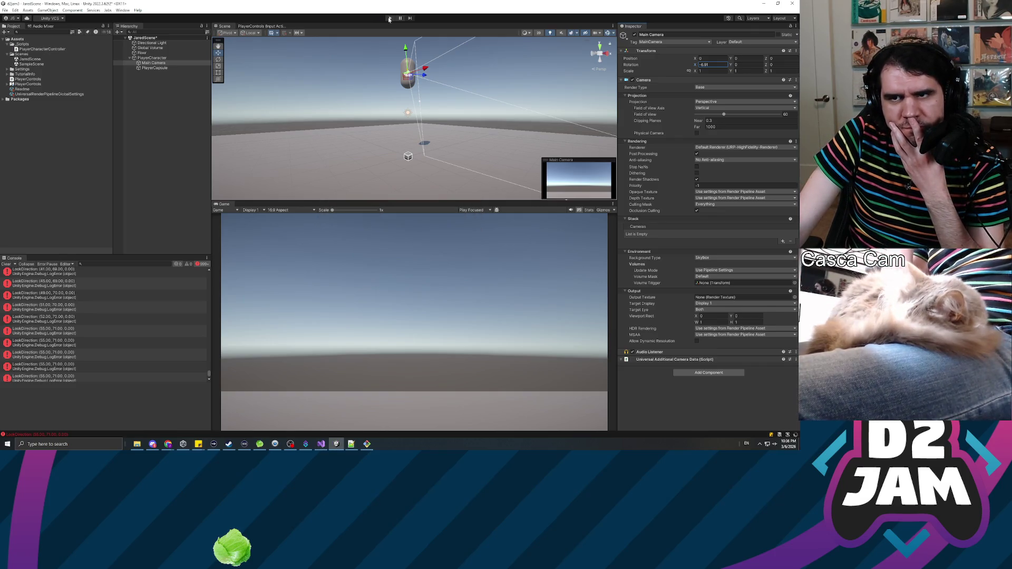
Step: Play-test the mouse-look camera, stop play mode, and return from Visual Studio to reimport scripts
{"action": "left_click", "coordinate": [390, 18]}
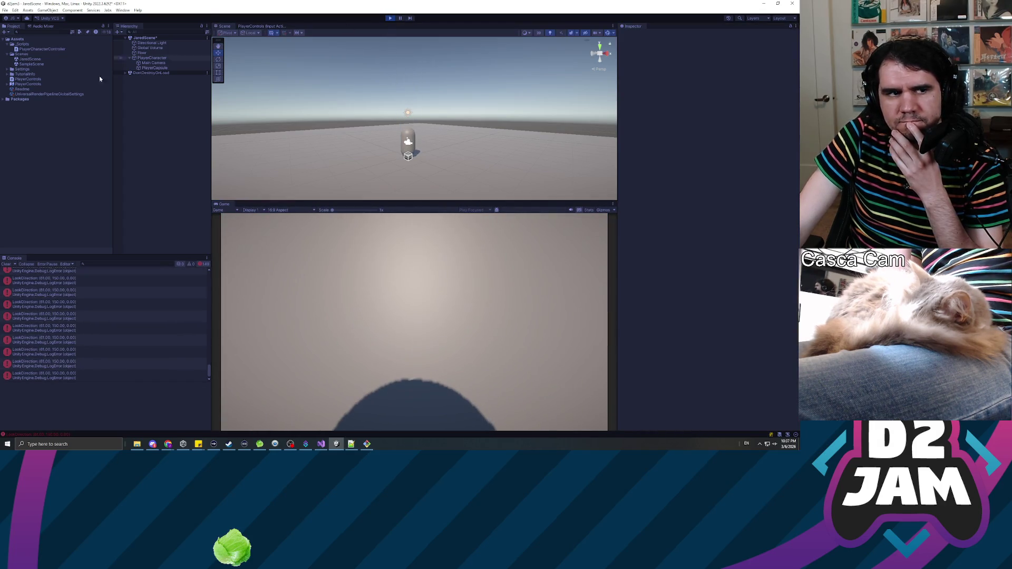
{"action": "left_click", "coordinate": [391, 18]}
{"action": "key", "text": "alt+Tab"}
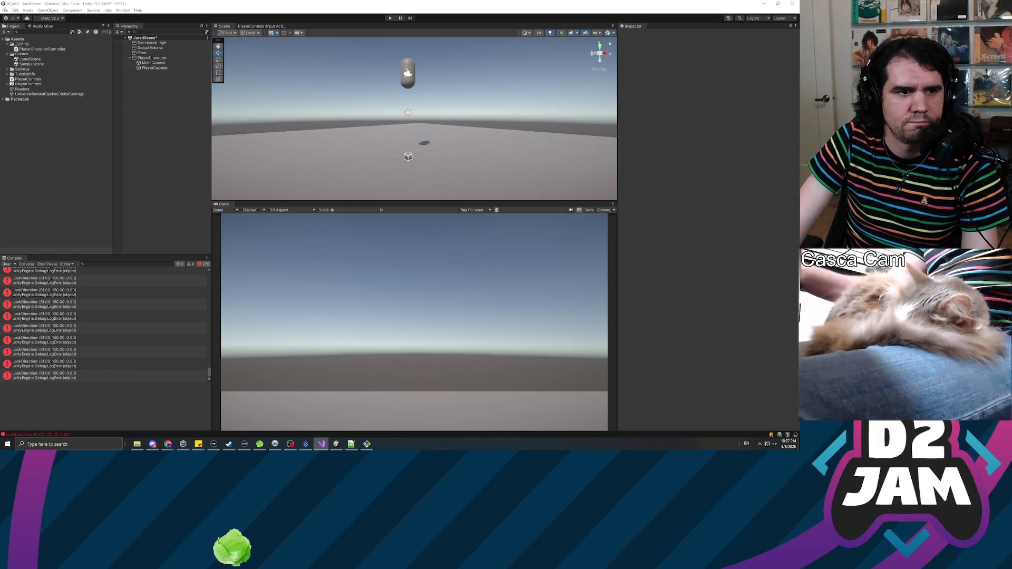
{"action": "key", "text": "alt+Tab"}
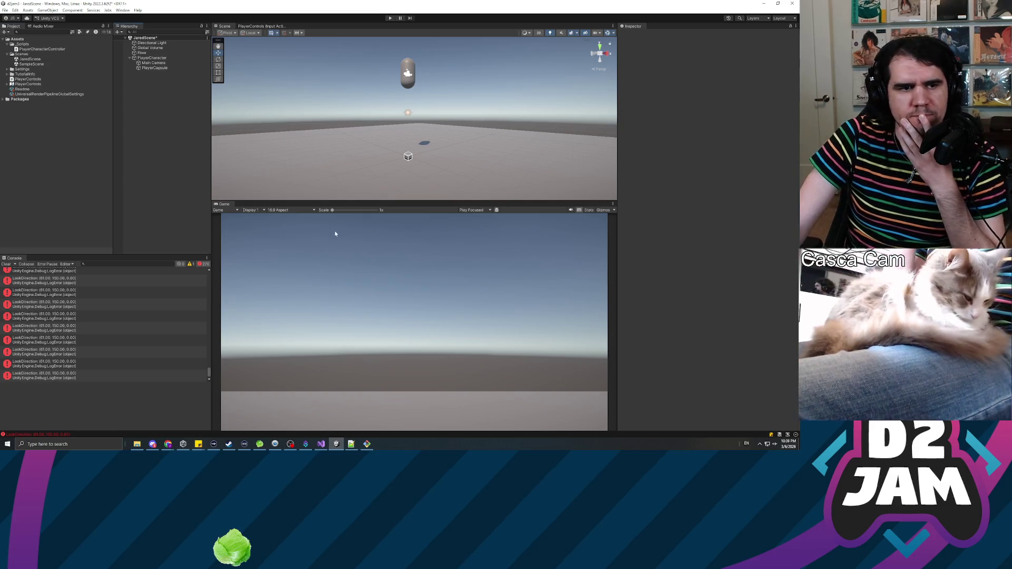
{"action": "key", "text": "ctrl+p"}
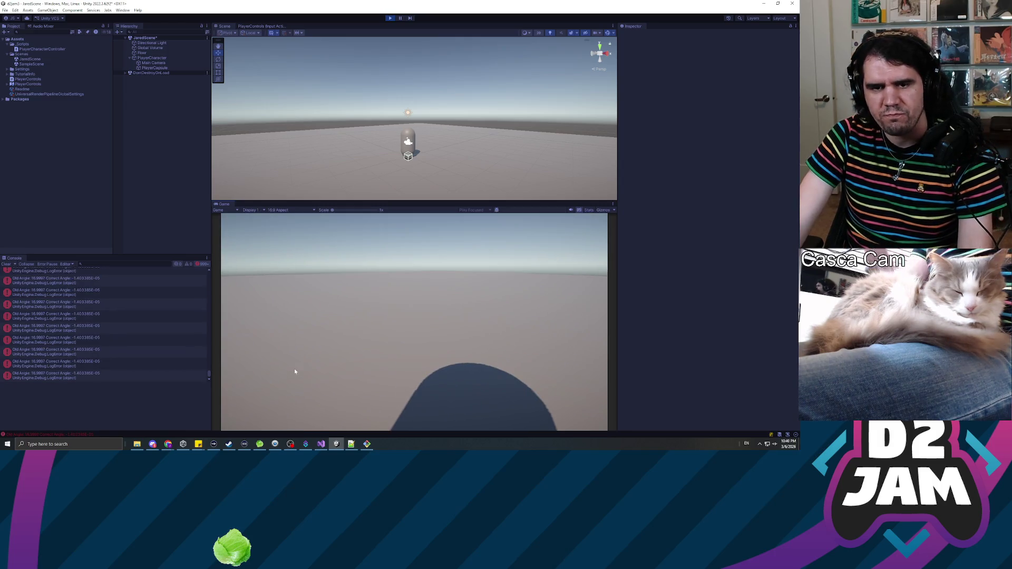
Step: Stop play mode after the angle logs appear and switch to the web browser
{"action": "key", "text": "ctrl+p"}
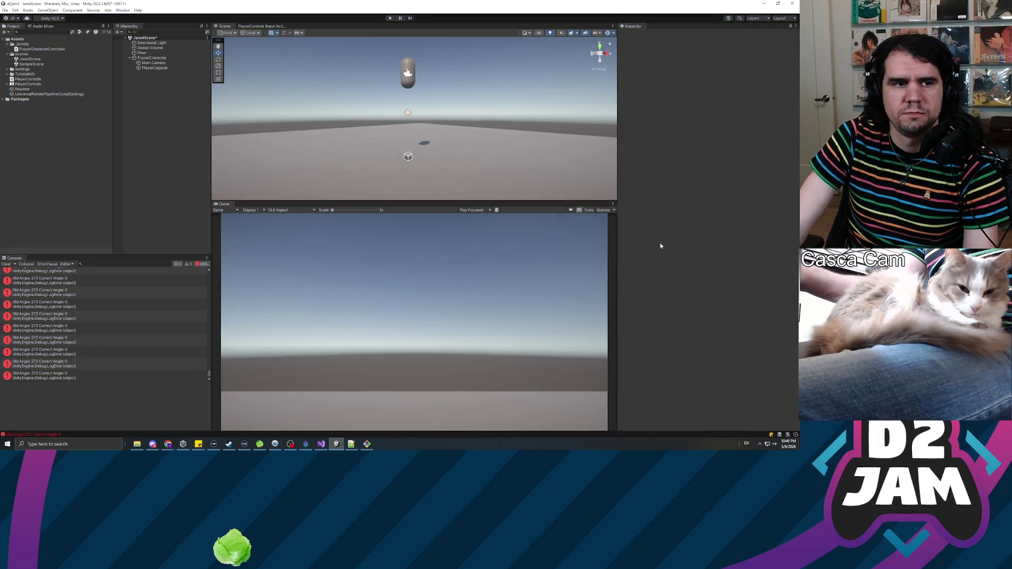
{"action": "key", "text": "alt+Tab"}
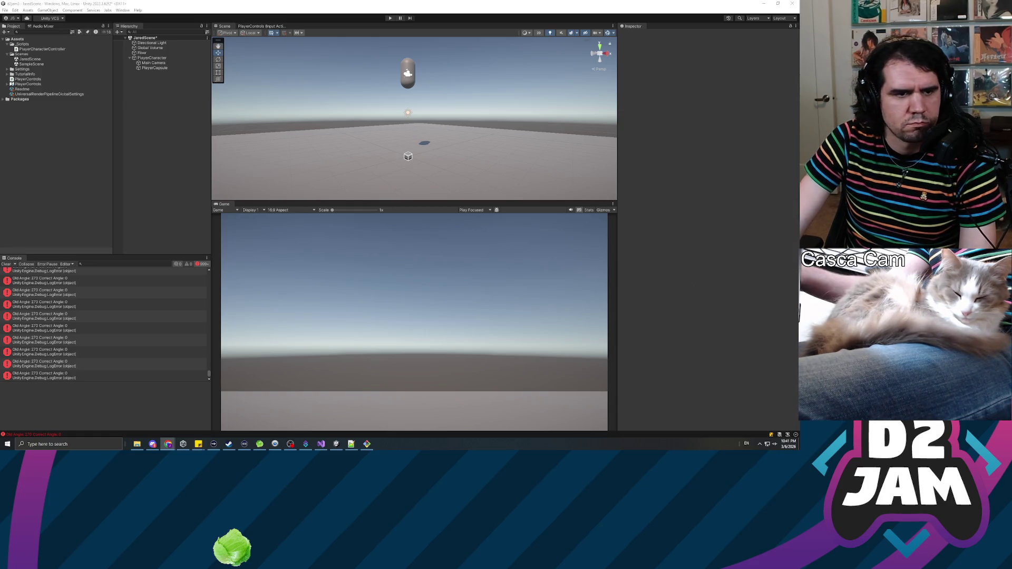
Step: Come back from Visual Studio and refocus Unity so the edited camera script reimports
{"action": "key", "text": "alt+Tab"}
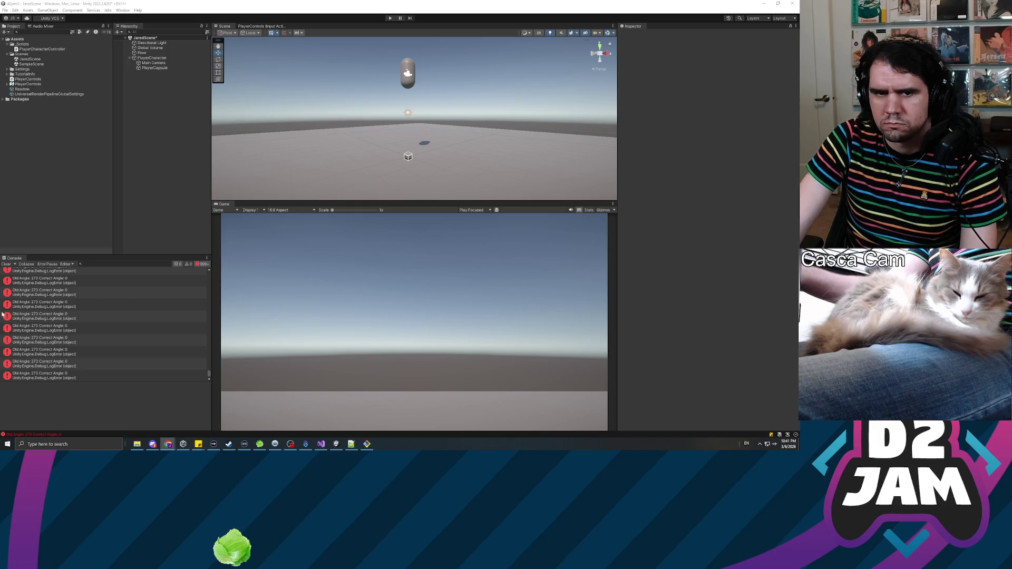
{"action": "scroll", "coordinate": [87, 316], "scroll_direction": "up", "scroll_amount": 3}
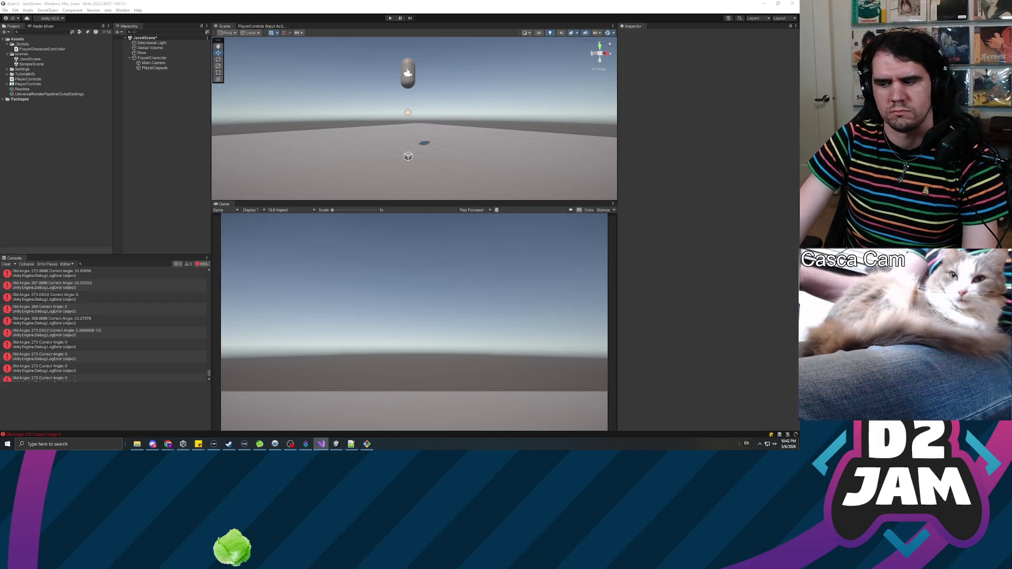
{"action": "left_click", "coordinate": [205, 179]}
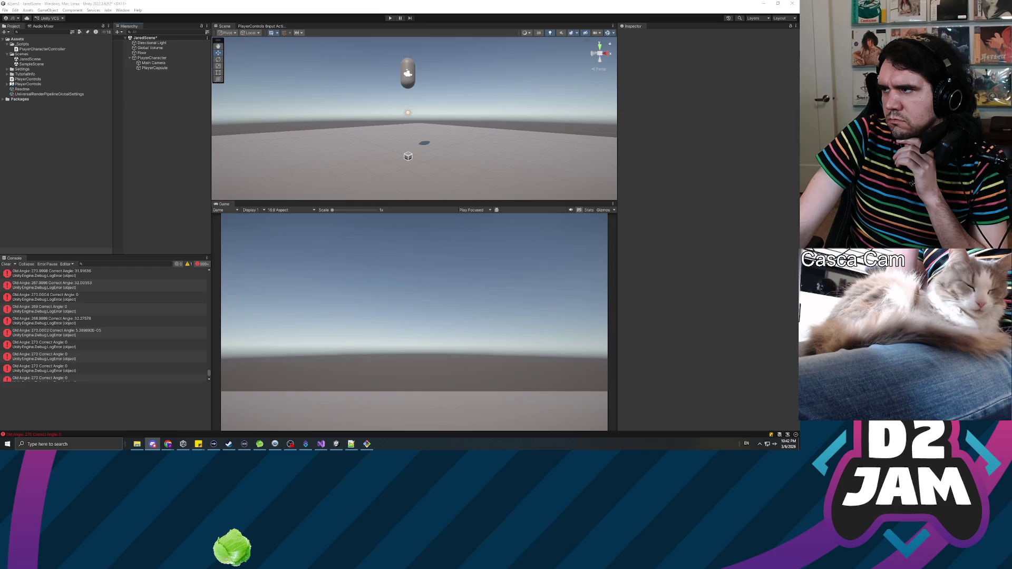
Step: Run the game, check the Main Camera's Transform rotation values, then stop play mode
{"action": "left_click", "coordinate": [390, 18]}
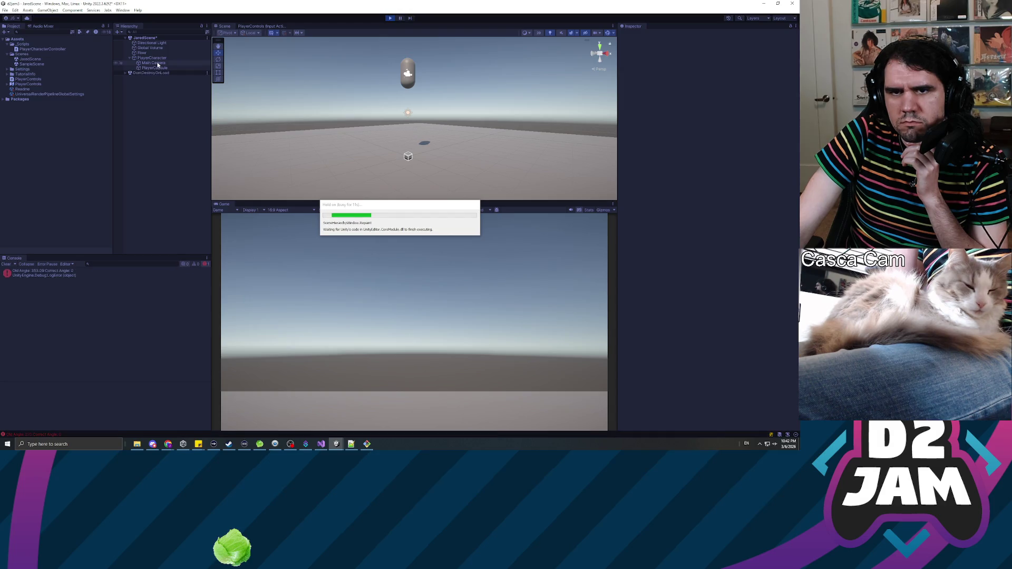
{"action": "left_click", "coordinate": [159, 67]}
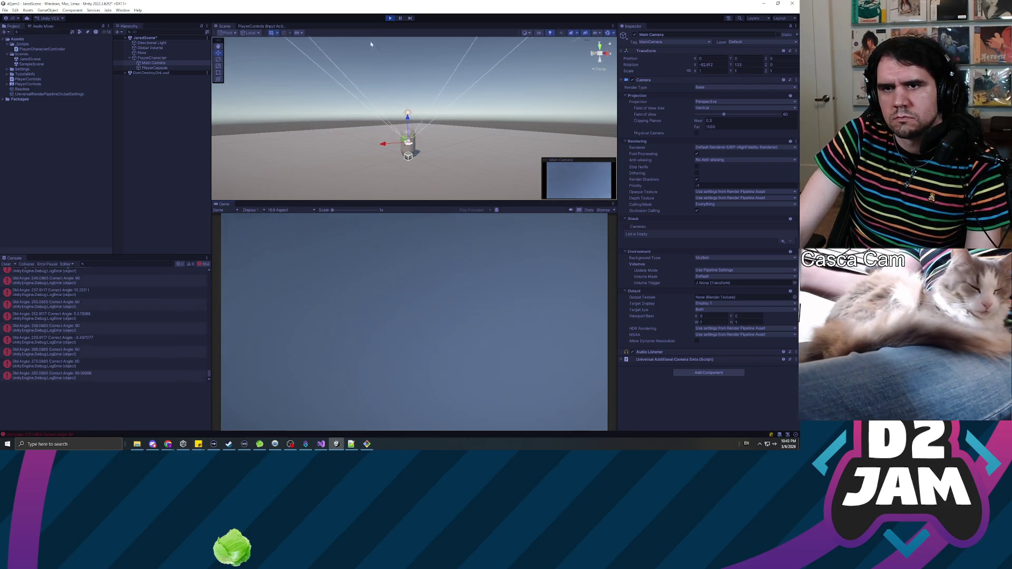
{"action": "key", "text": "ctrl+p"}
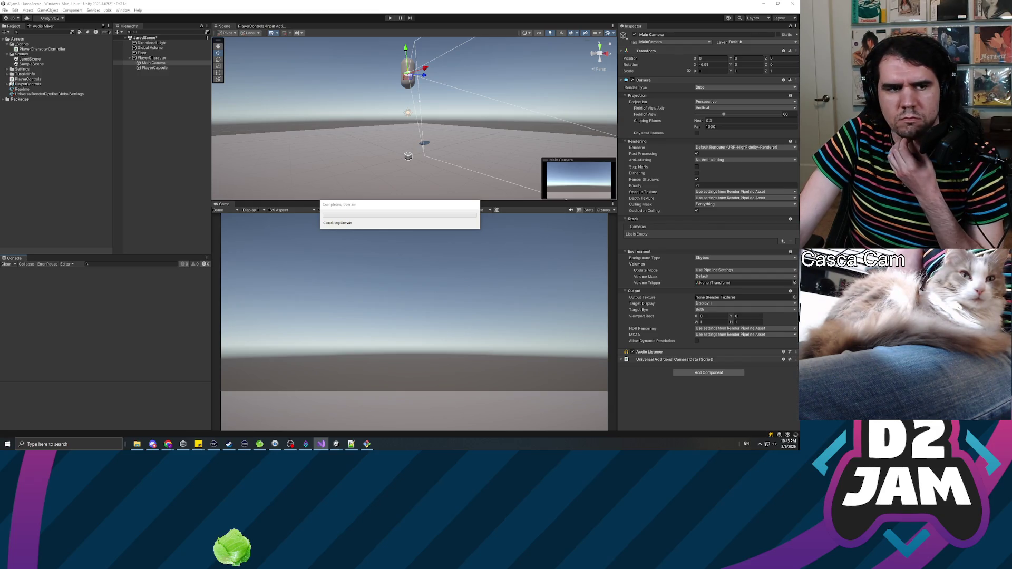
Step: Start play mode again after the domain reload to retest the camera rotation
{"action": "left_click", "coordinate": [389, 18]}
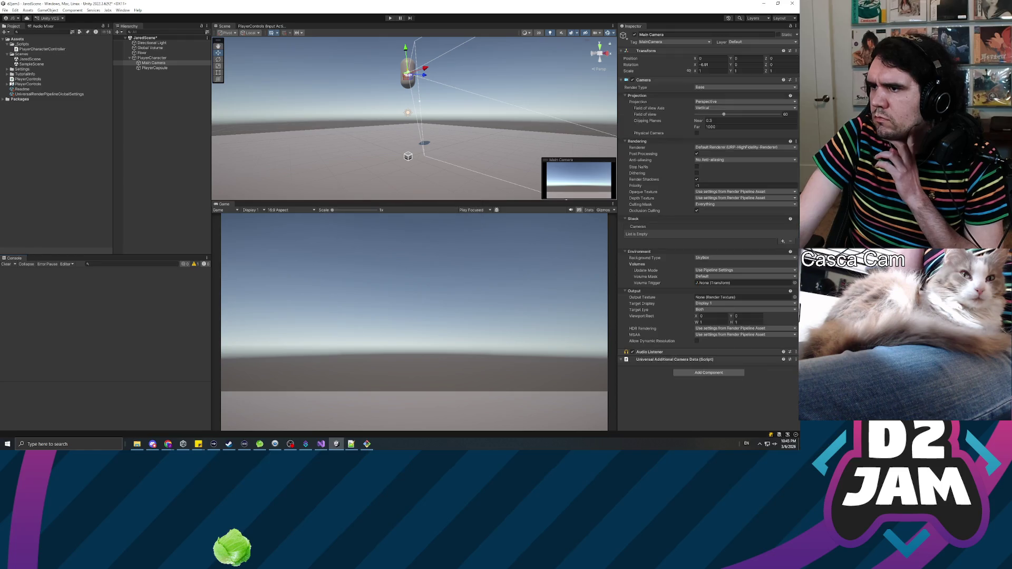
{"action": "left_click", "coordinate": [390, 18]}
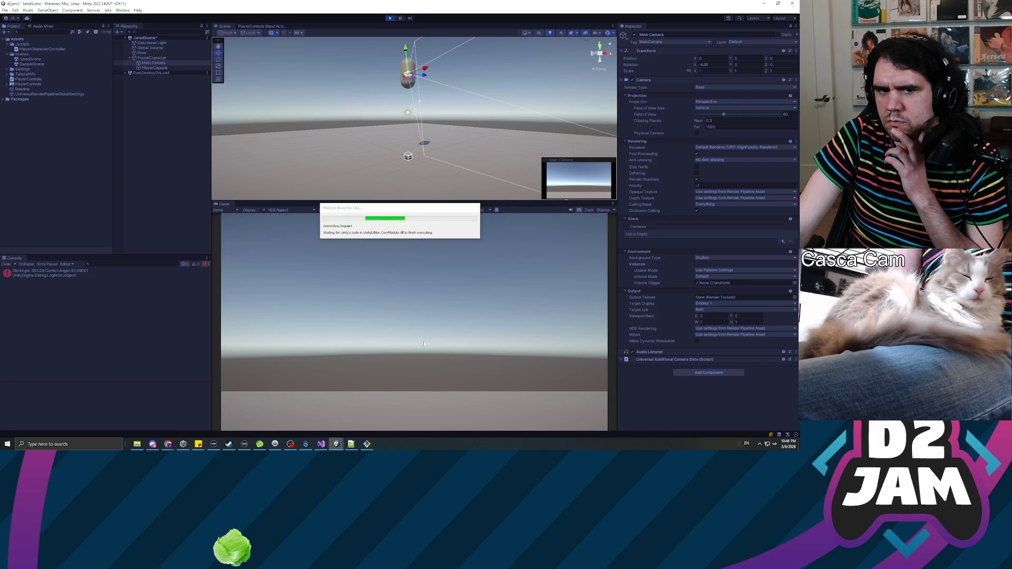
Step: Swing the game camera down toward the ground and up toward the sky, then exit play mode
{"action": "mouse_move", "coordinate": [400, 331]}
{"action": "left_mouse_down"}
{"action": "mouse_move", "coordinate": [375, 382]}
{"action": "mouse_move", "coordinate": [375, 280]}
{"action": "mouse_move", "coordinate": [378, 305]}
{"action": "mouse_move", "coordinate": [324, 296]}
{"action": "mouse_move", "coordinate": [441, 392]}
{"action": "mouse_move", "coordinate": [423, 340]}
{"action": "mouse_move", "coordinate": [406, 357]}
{"action": "mouse_move", "coordinate": [392, 320]}
{"action": "left_mouse_up"}
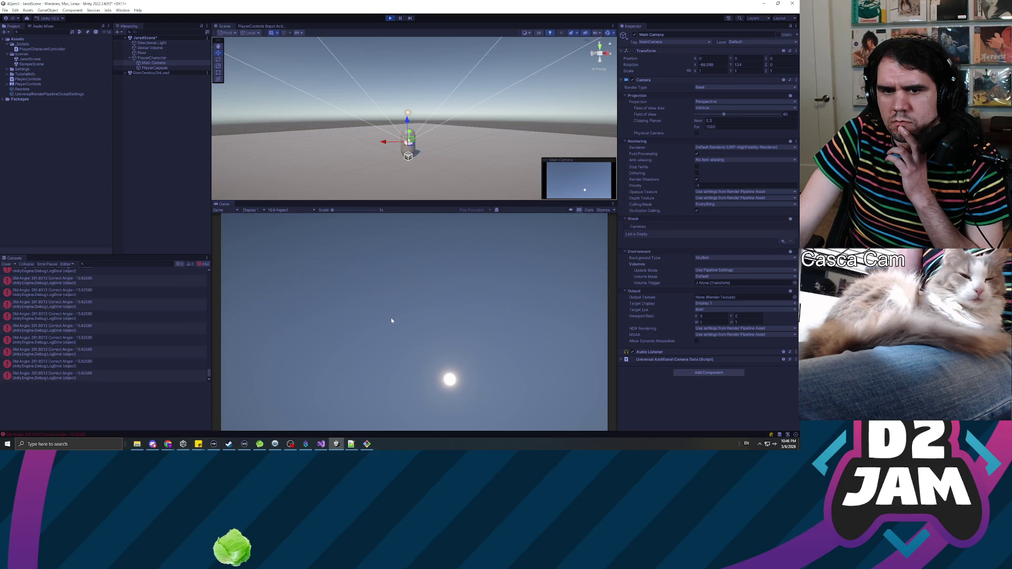
{"action": "left_click_drag", "start_coordinate": [391, 321], "coordinate": [400, 373]}
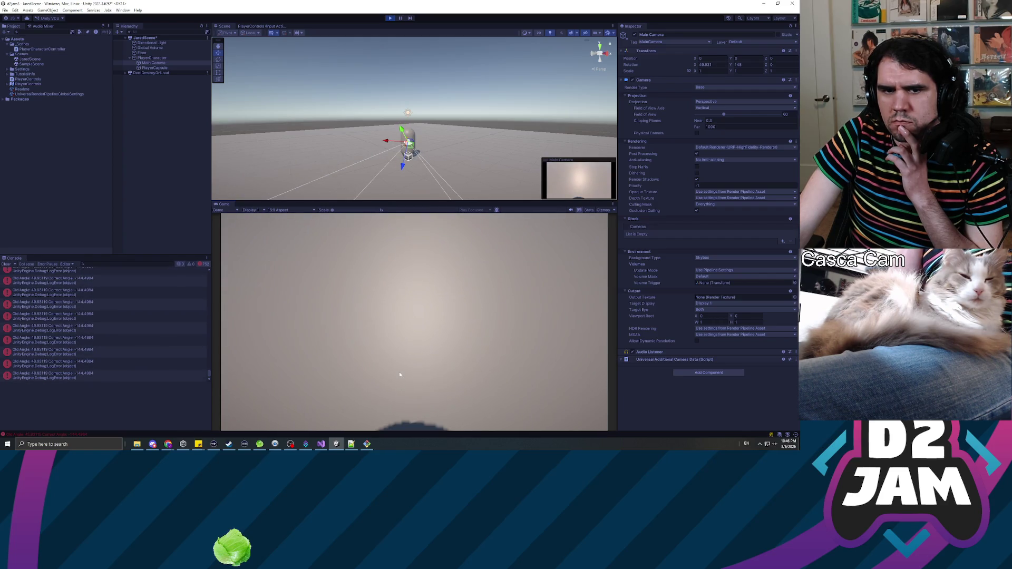
{"action": "mouse_move", "coordinate": [400, 372]}
{"action": "left_mouse_down"}
{"action": "mouse_move", "coordinate": [392, 308]}
{"action": "mouse_move", "coordinate": [409, 278]}
{"action": "left_mouse_up"}
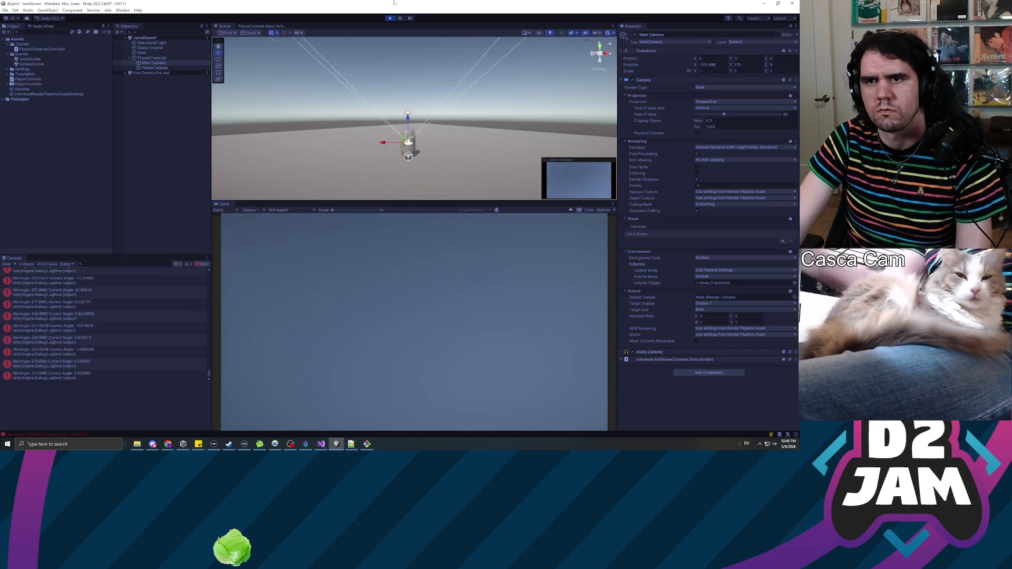
{"action": "left_click", "coordinate": [390, 18]}
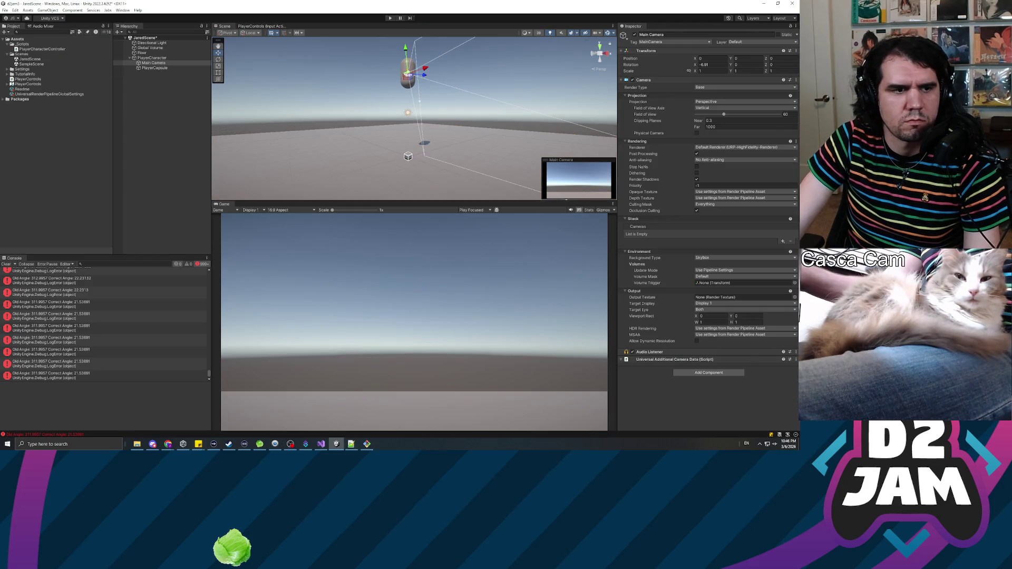
Step: Go to Visual Studio and back so Unity recompiles the controller, then start play mode
{"action": "key", "text": "alt+Tab"}
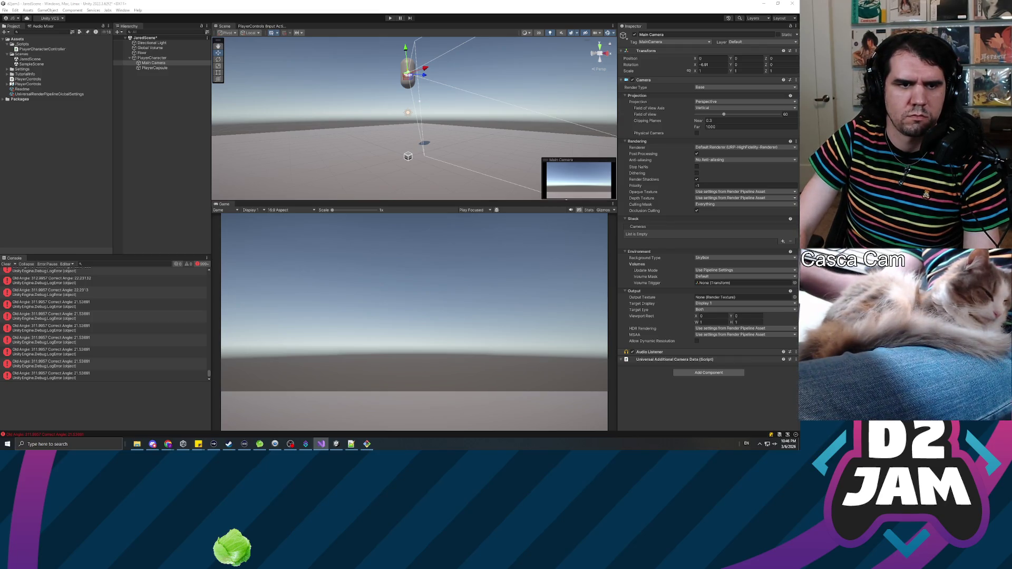
{"action": "left_click", "coordinate": [141, 244]}
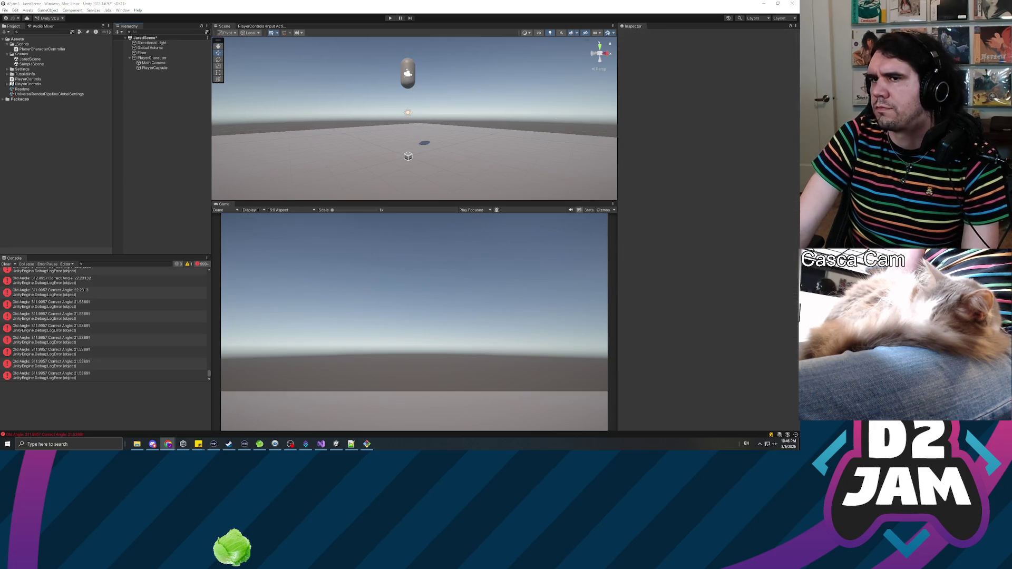
{"action": "left_click", "coordinate": [390, 18]}
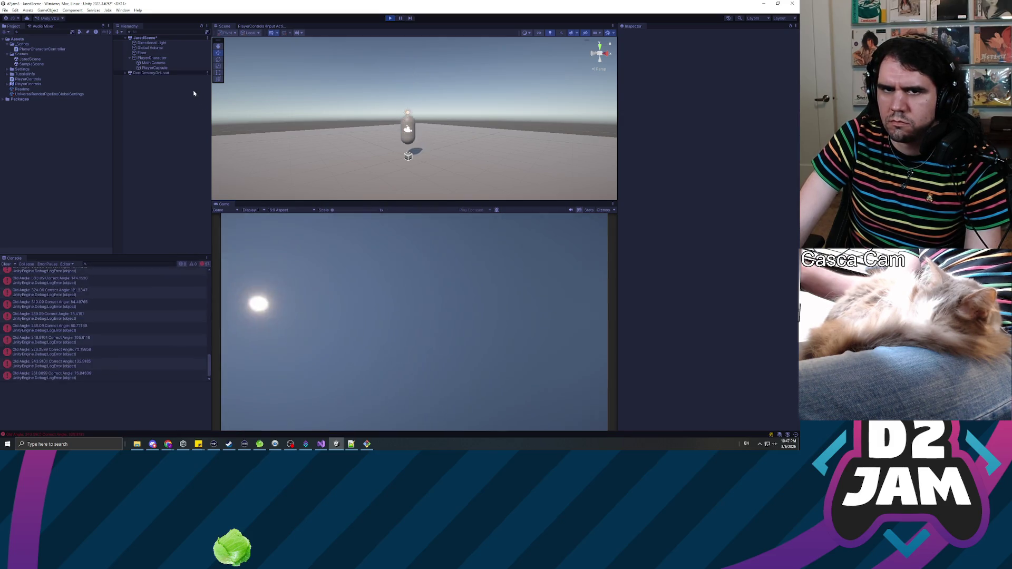
Step: Test mouse look in the Game view, release the cursor, stop playing, and bring up the controller script
{"action": "left_click", "coordinate": [431, 336]}
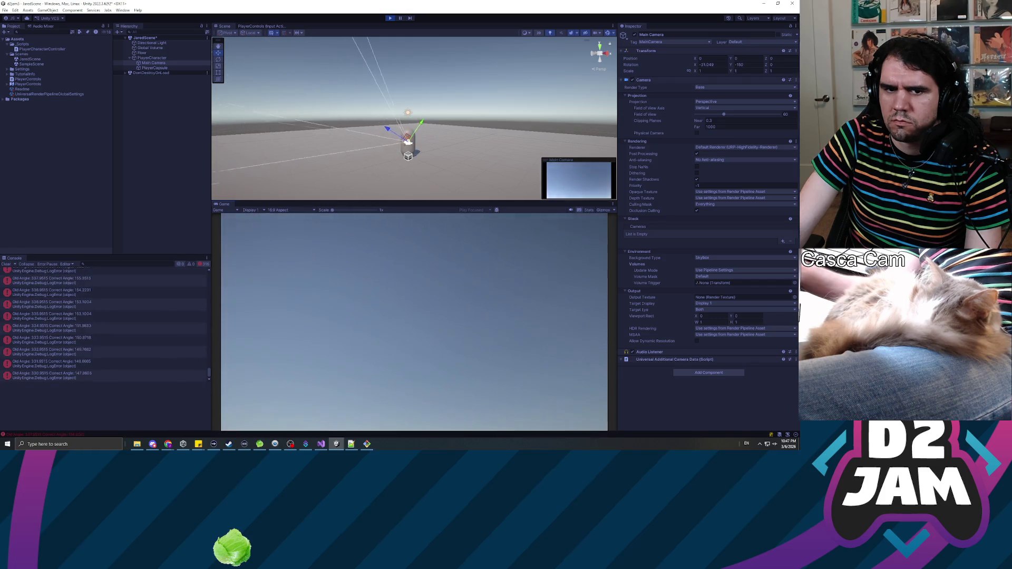
{"action": "key", "text": "Escape"}
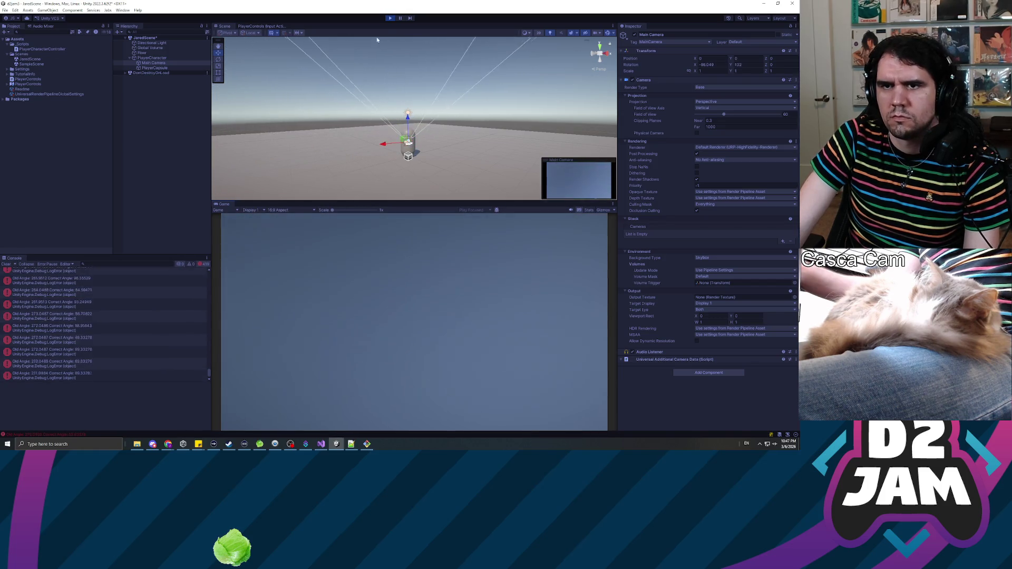
{"action": "left_click", "coordinate": [390, 18]}
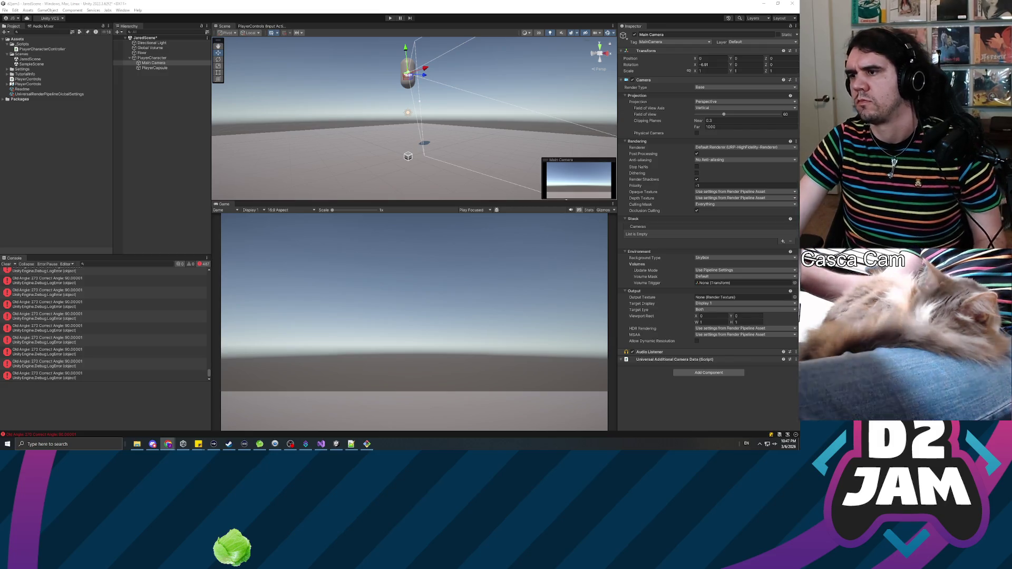
{"action": "key", "text": "alt+Tab"}
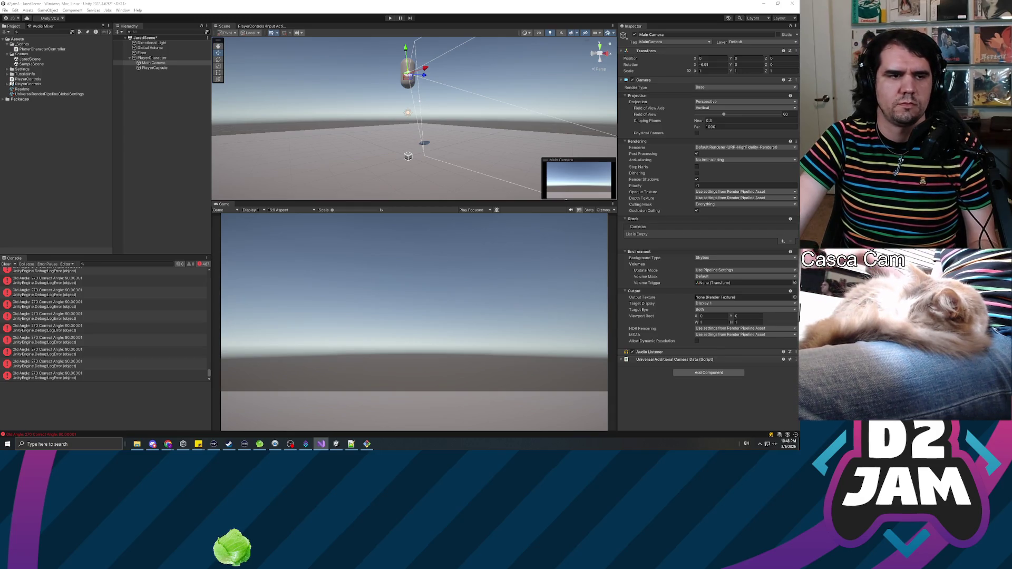
{"action": "key", "text": "alt+Tab"}
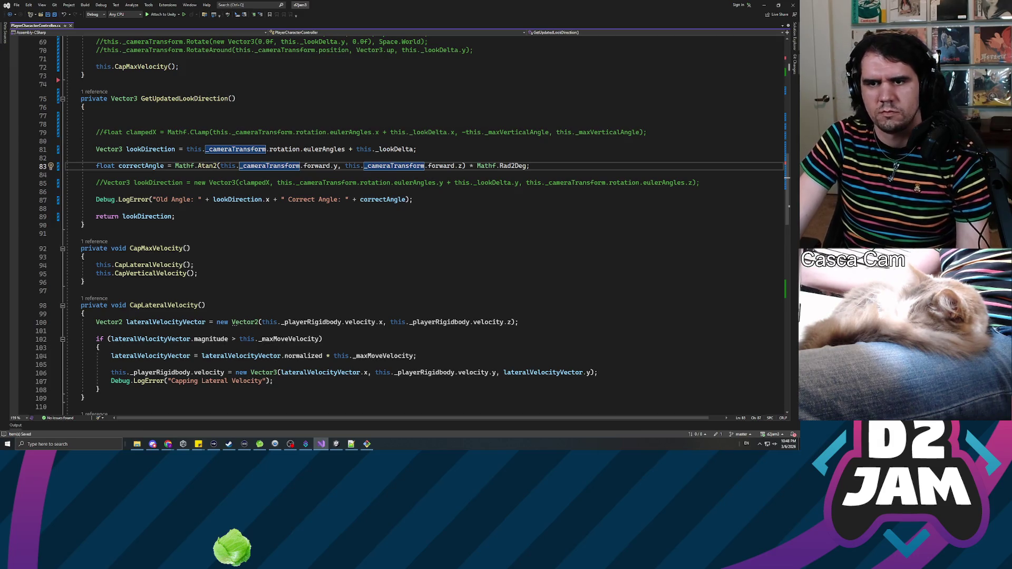
Step: Change the Debug.LogError line to print only "X Rotation: " + lookDirection.x
{"action": "left_click", "coordinate": [301, 201]}
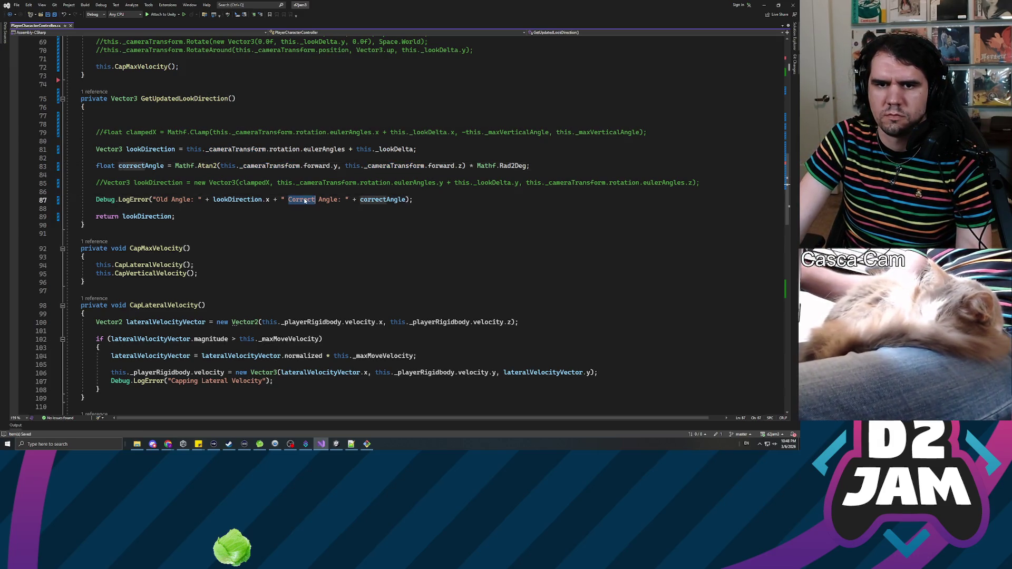
{"action": "key", "text": "End"}
{"action": "key", "text": "shift+Home"}
{"action": "key", "text": "shift+Home"}
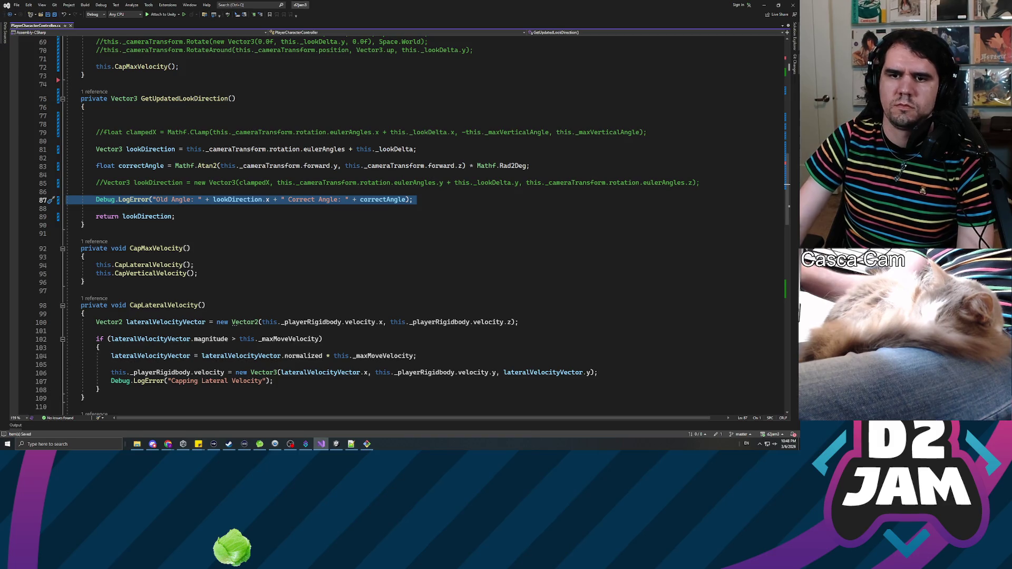
{"action": "left_click_drag", "start_coordinate": [267, 199], "coordinate": [414, 200]}
{"action": "type", "text": ")"}
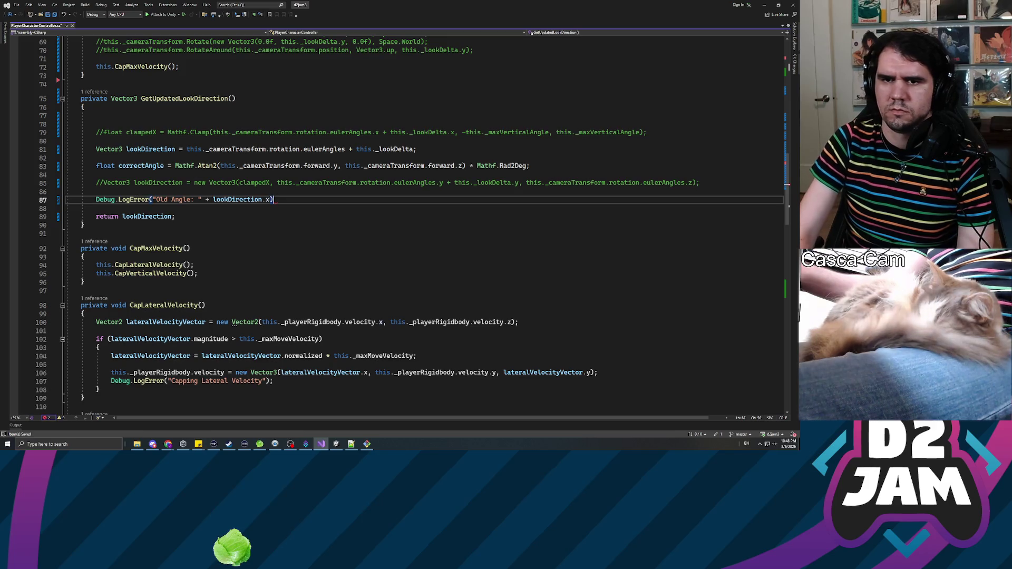
{"action": "type", "text": ";"}
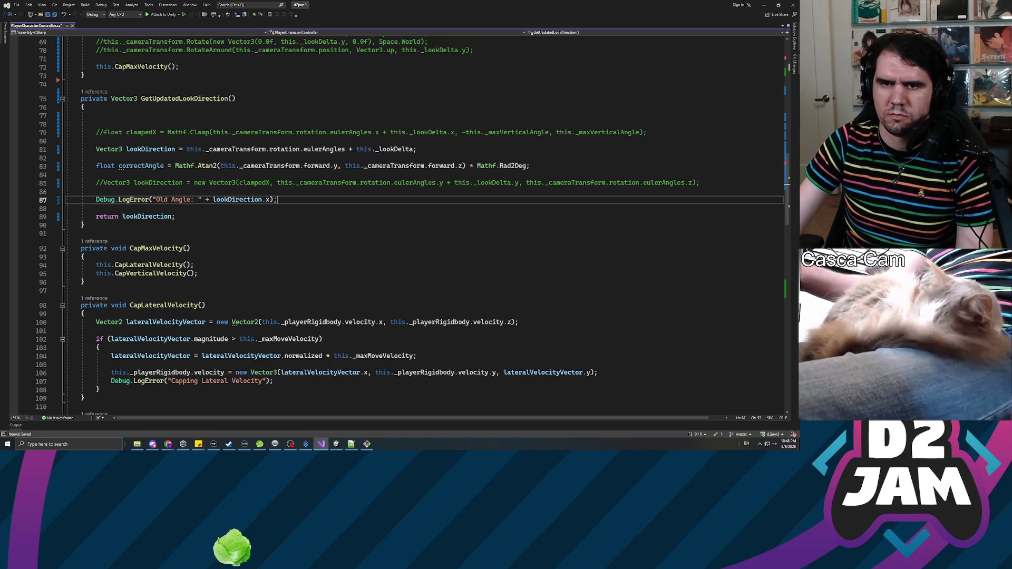
{"action": "double_click", "coordinate": [181, 199]}
{"action": "key", "text": "BackSpace"}
{"action": "key", "text": "BackSpace"}
{"action": "key", "text": "BackSpace"}
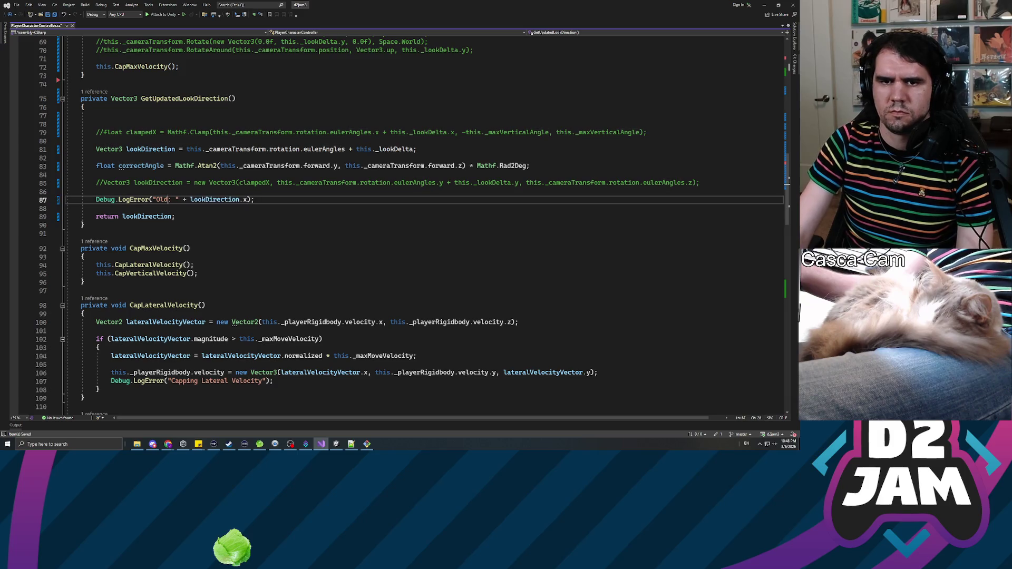
{"action": "type", "text": "X Rotation"}
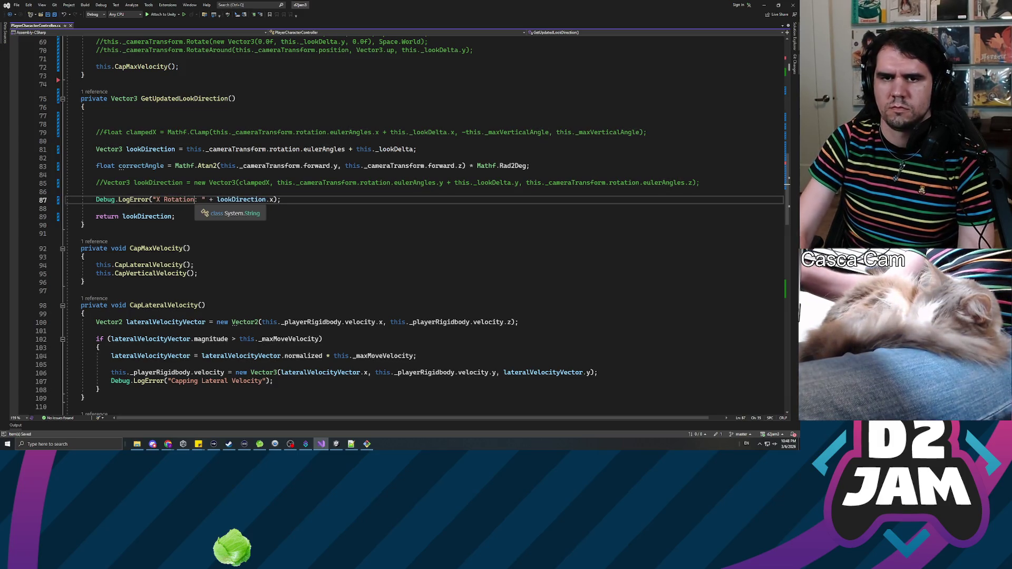
Step: Delete the correctAngle line, the commented-out Vector3 and clampedX lines, and leftover blanks, then save
{"action": "triple_click", "coordinate": [203, 185]}
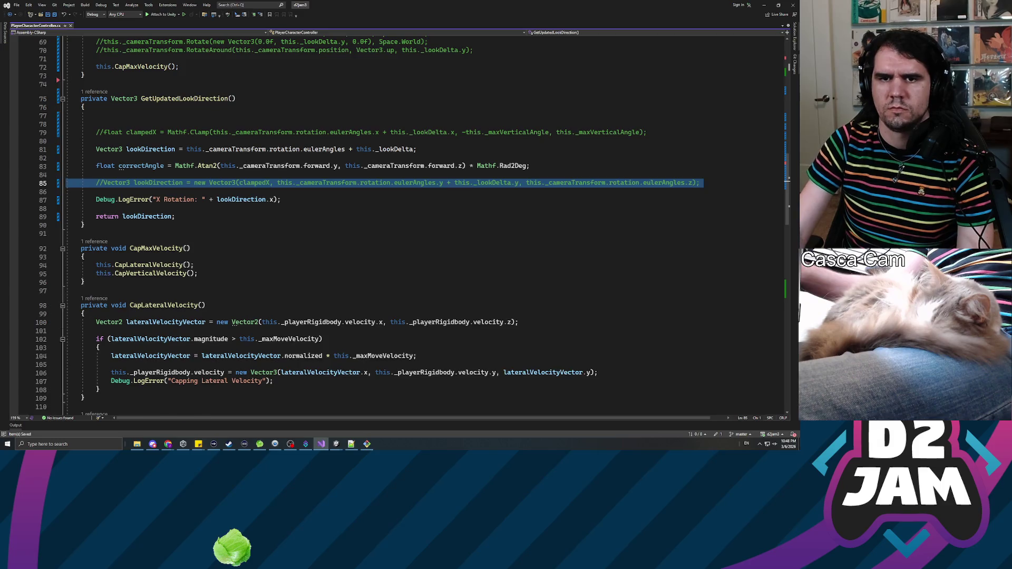
{"action": "key", "text": "Delete"}
{"action": "left_click_drag", "start_coordinate": [532, 167], "coordinate": [67, 157]}
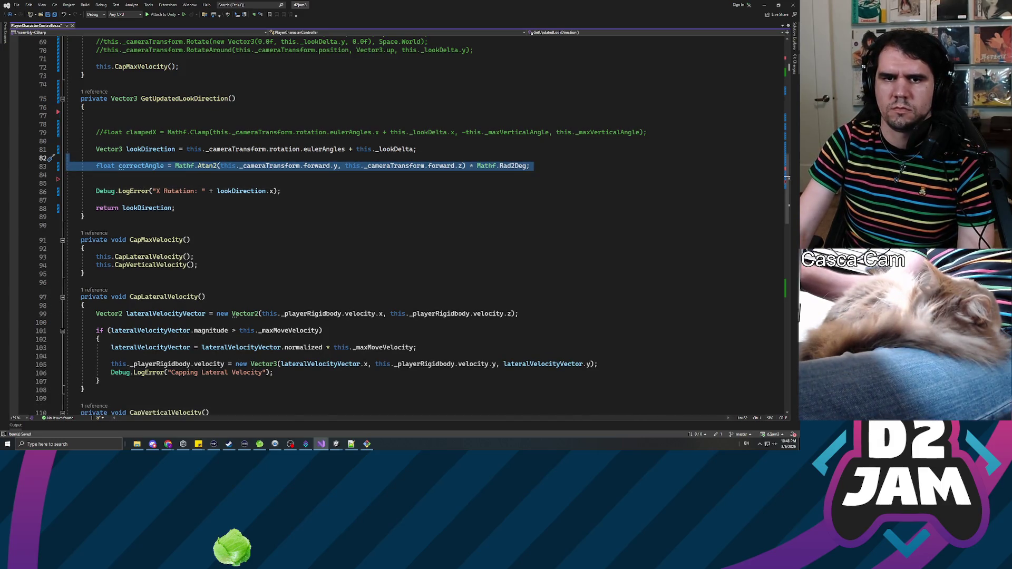
{"action": "key", "text": "Delete"}
{"action": "key", "text": "Delete"}
{"action": "key", "text": "Up"}
{"action": "key", "text": "Up"}
{"action": "key", "text": "Up"}
{"action": "key", "text": "BackSpace"}
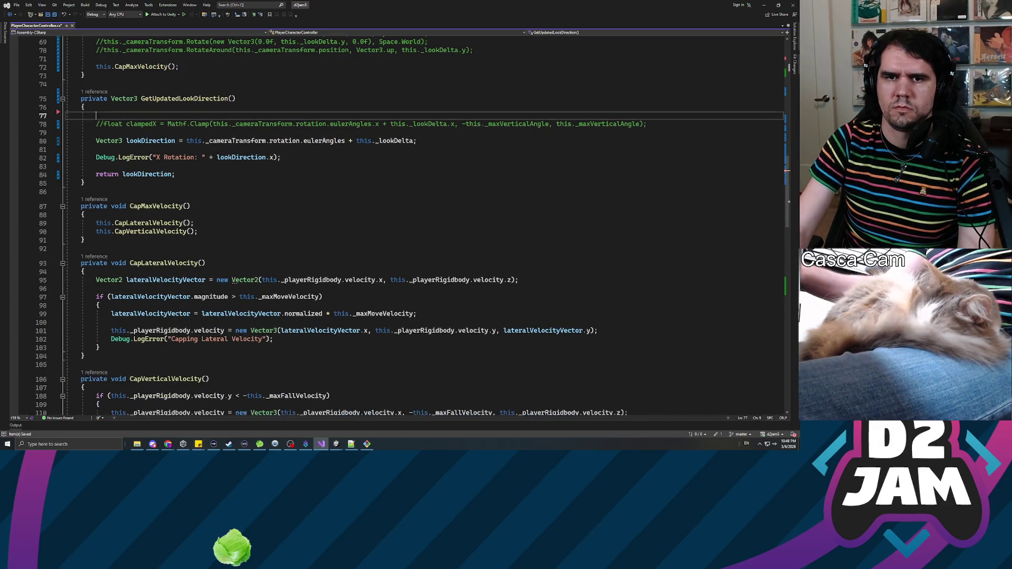
{"action": "key", "text": "shift+Down"}
{"action": "key", "text": "shift+Down"}
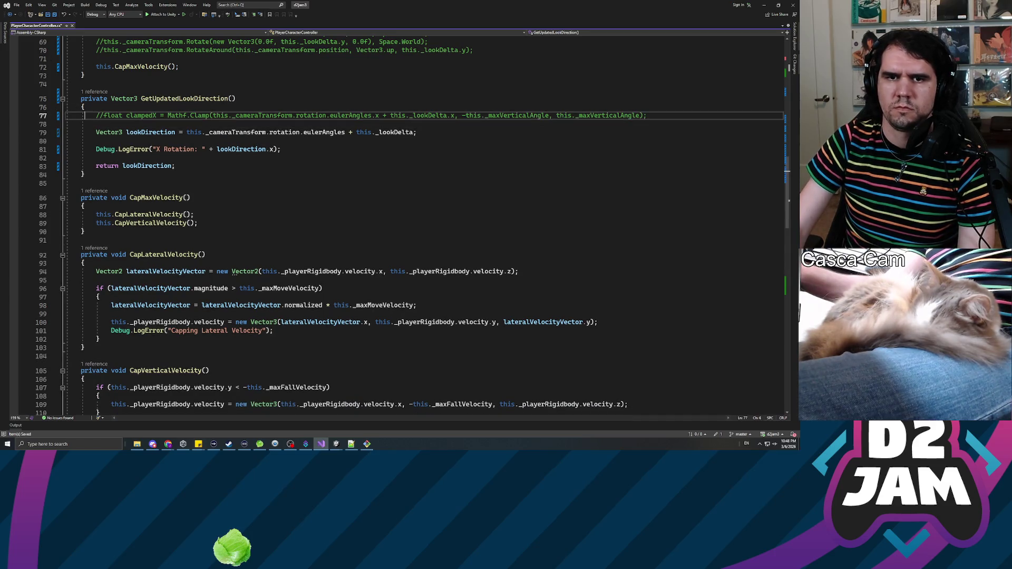
{"action": "key", "text": "Delete"}
{"action": "key", "text": "BackSpace"}
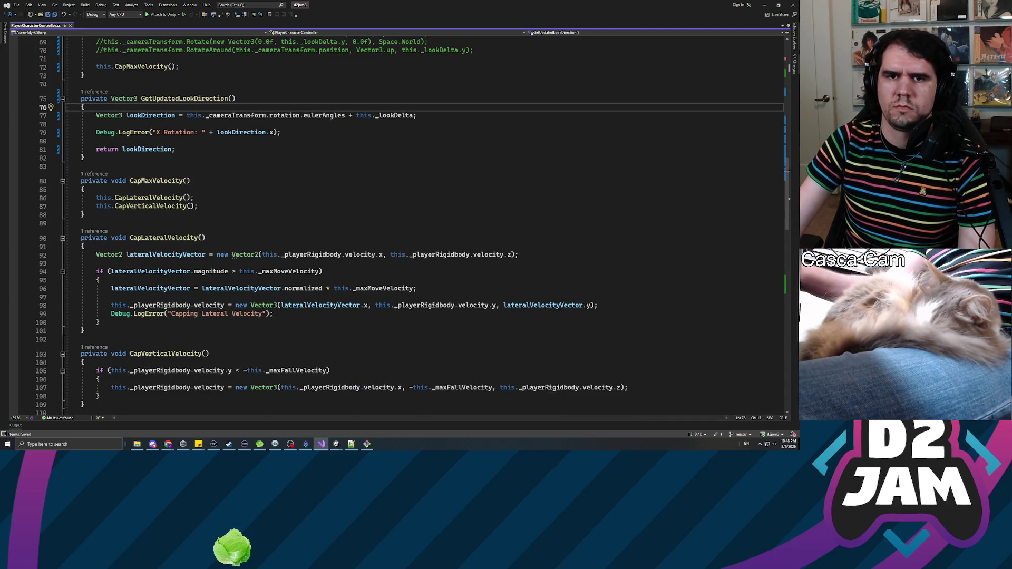
{"action": "key", "text": "alt+Tab"}
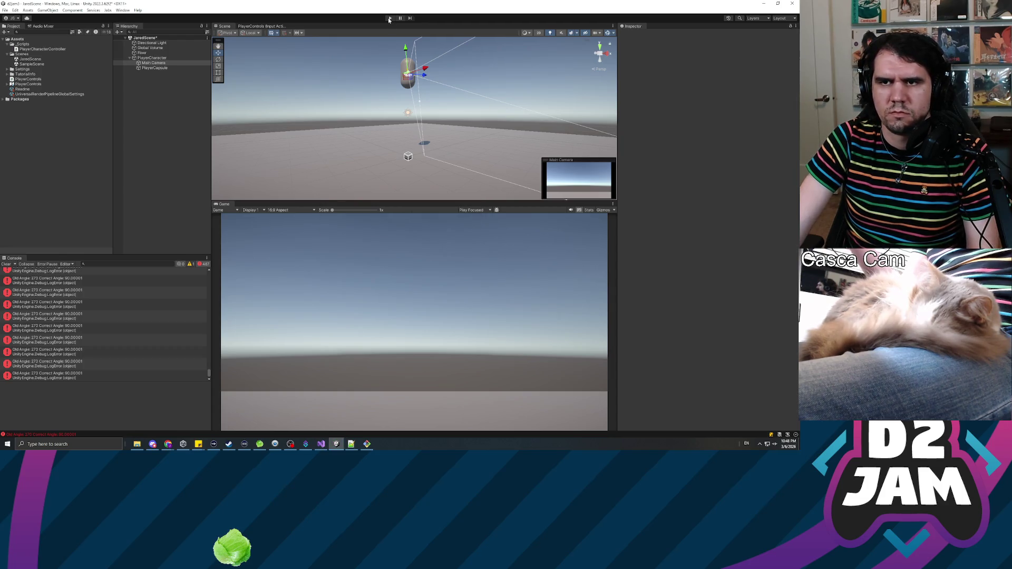
Step: Enter play mode and look around in the Game view to log X Rotation values like 296
{"action": "left_click", "coordinate": [388, 18]}
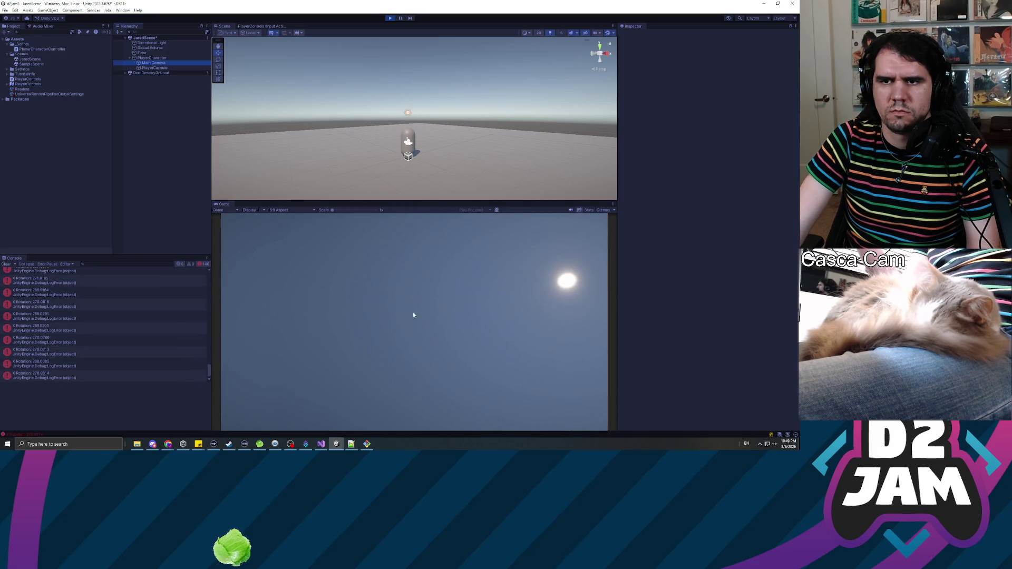
{"action": "left_click", "coordinate": [408, 327]}
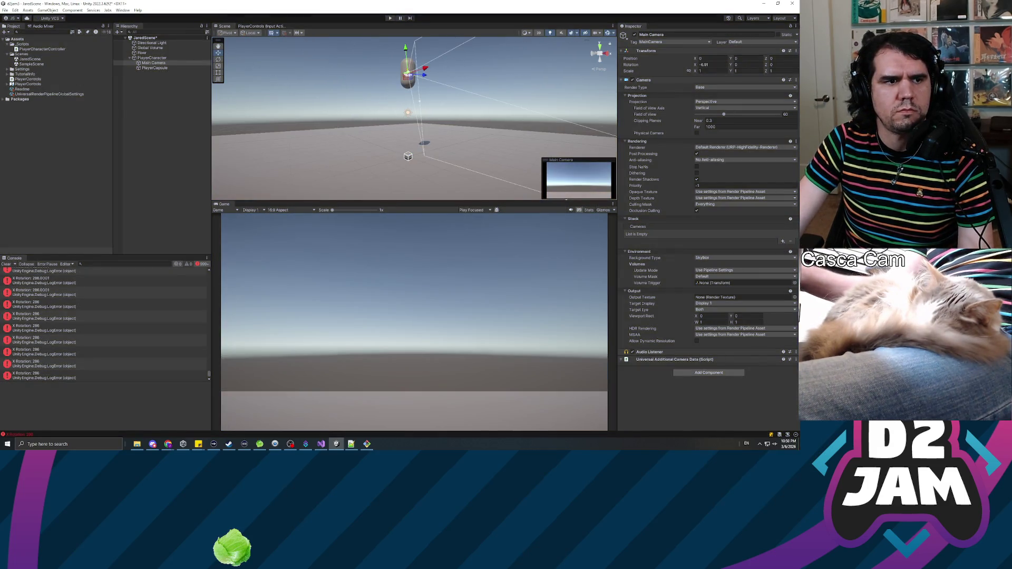
{"action": "key", "text": "alt+Tab"}
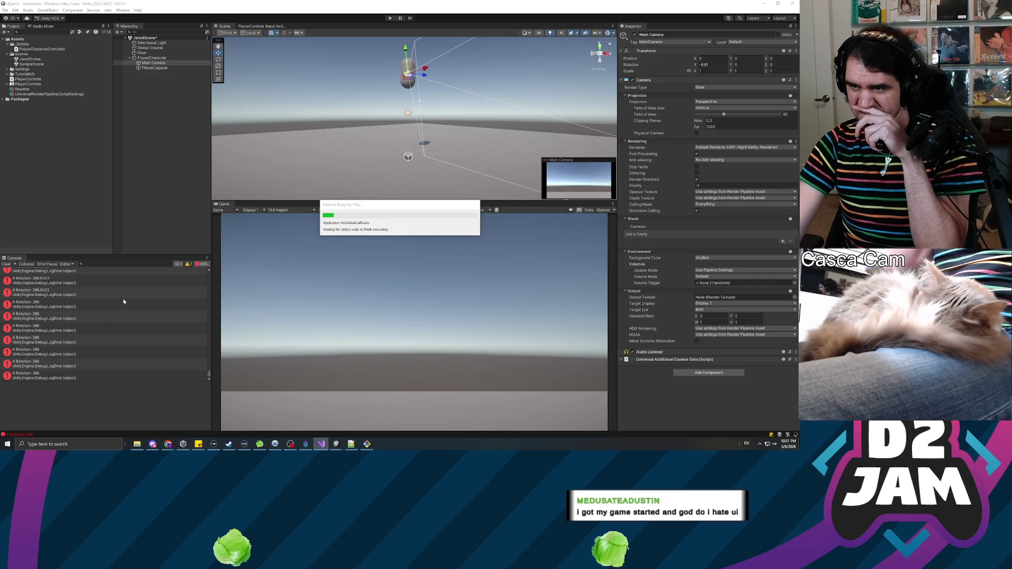
Step: Deselect Main Camera, play the scene and pitch the camera, logging X Rotation values like 60 and 18
{"action": "left_click", "coordinate": [171, 190]}
{"action": "left_click", "coordinate": [391, 19]}
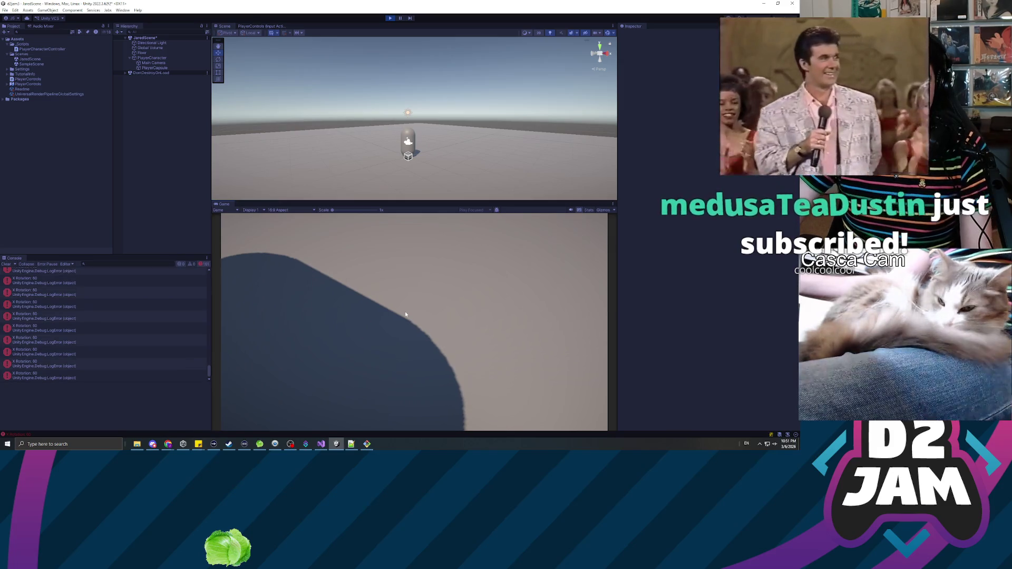
{"action": "mouse_move", "coordinate": [397, 266]}
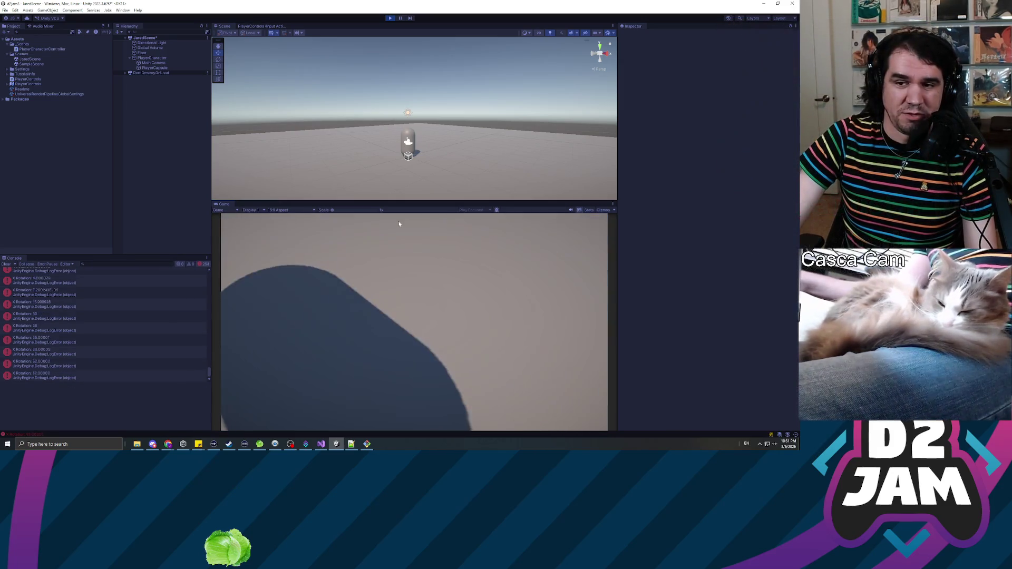
{"action": "mouse_move", "coordinate": [388, 223]}
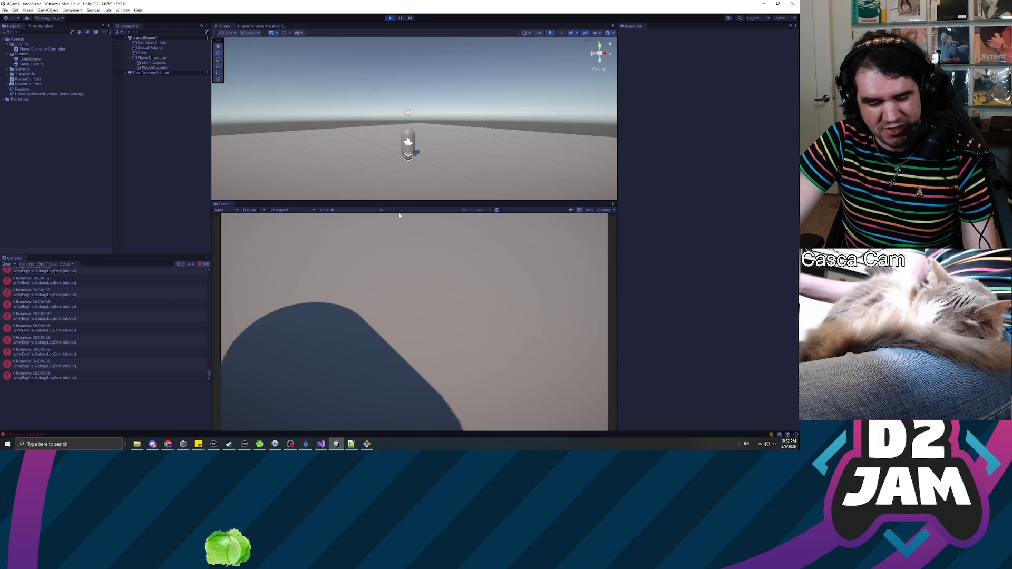
{"action": "mouse_move", "coordinate": [410, 320]}
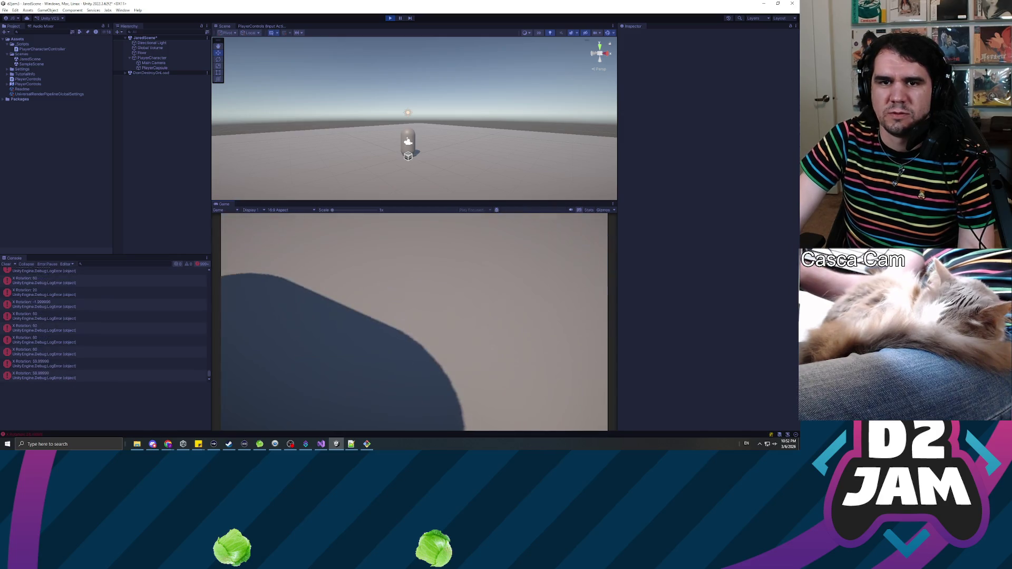
Step: Select Main Camera, look around in the running game to watch its X rotation, then stop play mode
{"action": "left_click", "coordinate": [153, 64]}
{"action": "left_click", "coordinate": [490, 350]}
{"action": "mouse_move", "coordinate": [414, 322]}
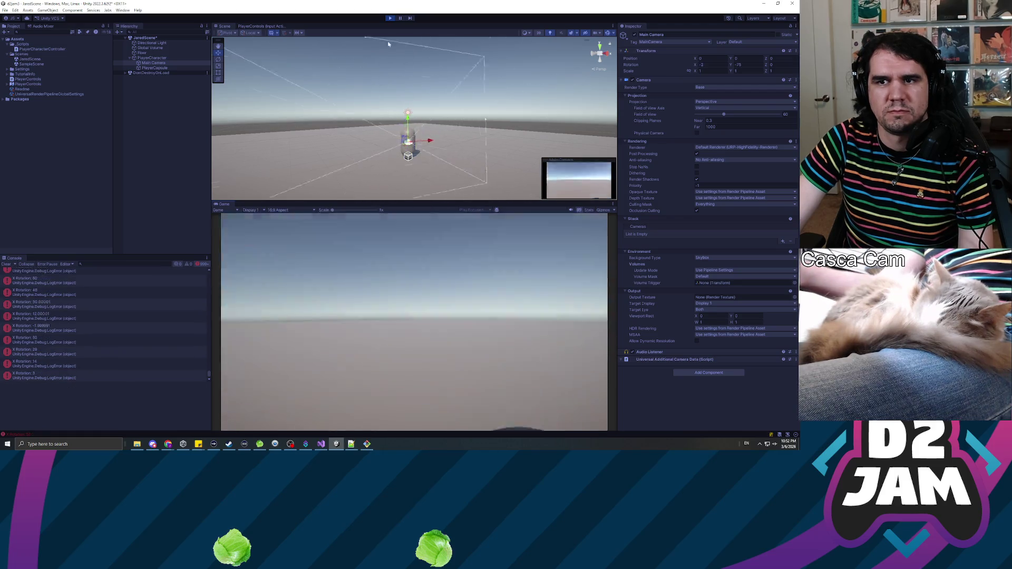
{"action": "left_click", "coordinate": [390, 19]}
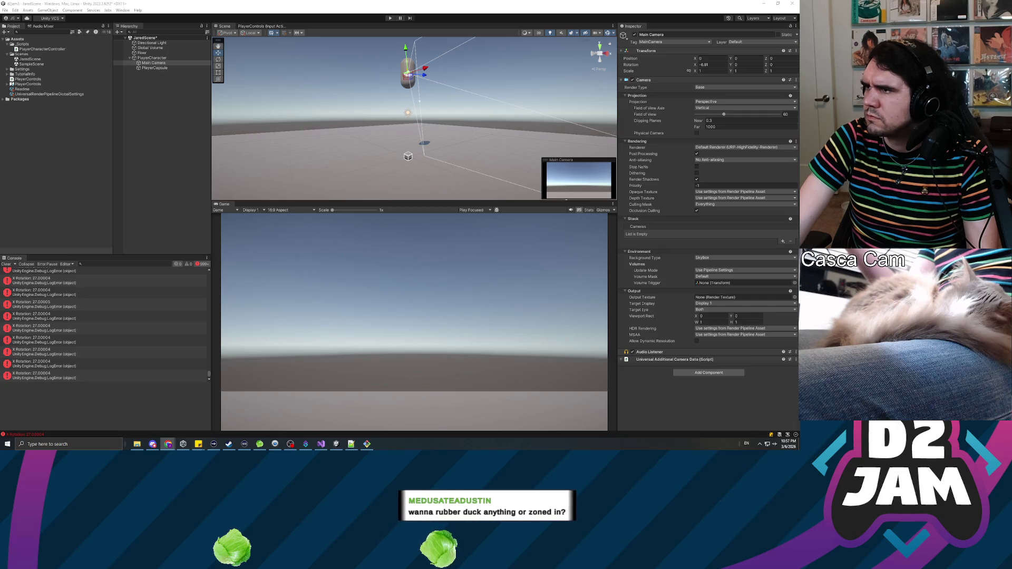
{"action": "key", "text": "alt+Tab"}
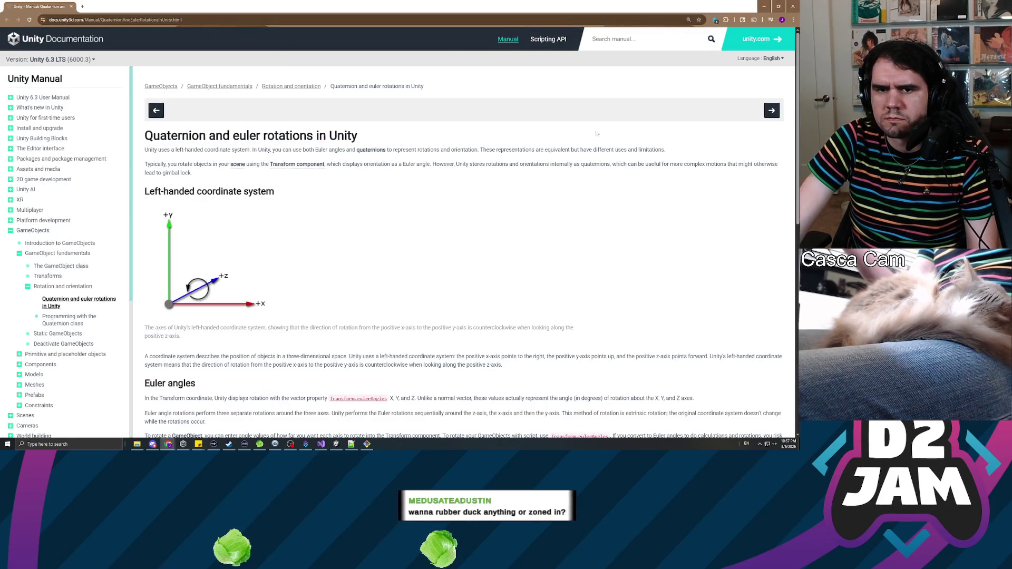
Step: Scroll through the manual's sections on Euler angles, gimbal lock and quaternions
{"action": "scroll", "coordinate": [554, 174], "scroll_direction": "down", "scroll_amount": 1}
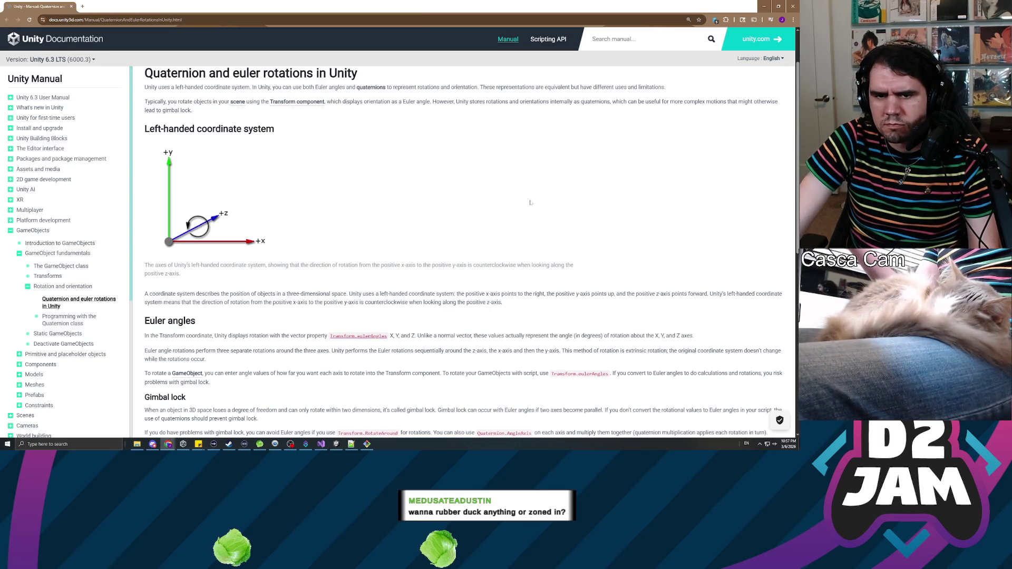
{"action": "scroll", "coordinate": [528, 200], "scroll_direction": "down", "scroll_amount": 1}
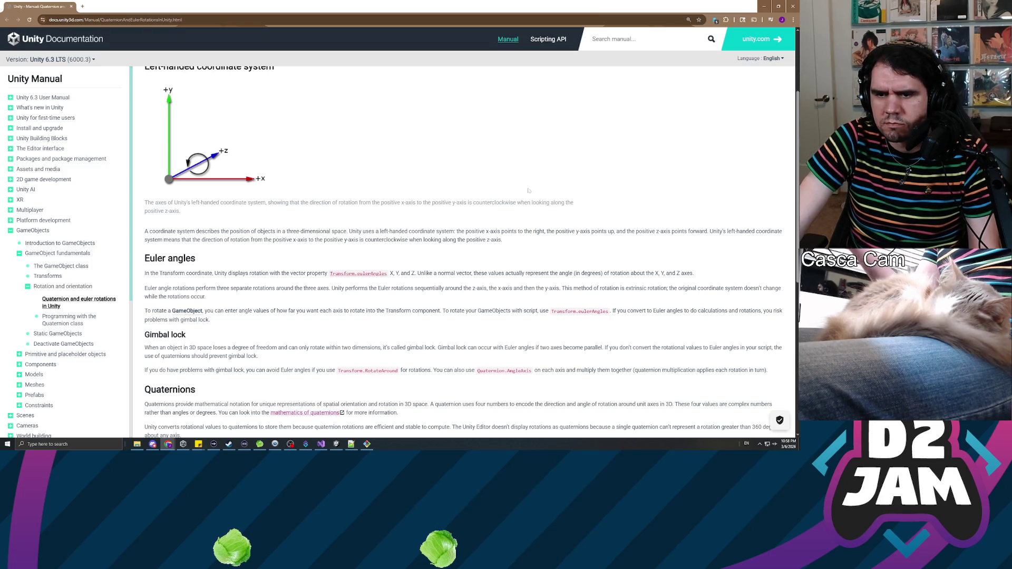
{"action": "scroll", "coordinate": [529, 190], "scroll_direction": "down", "scroll_amount": 2}
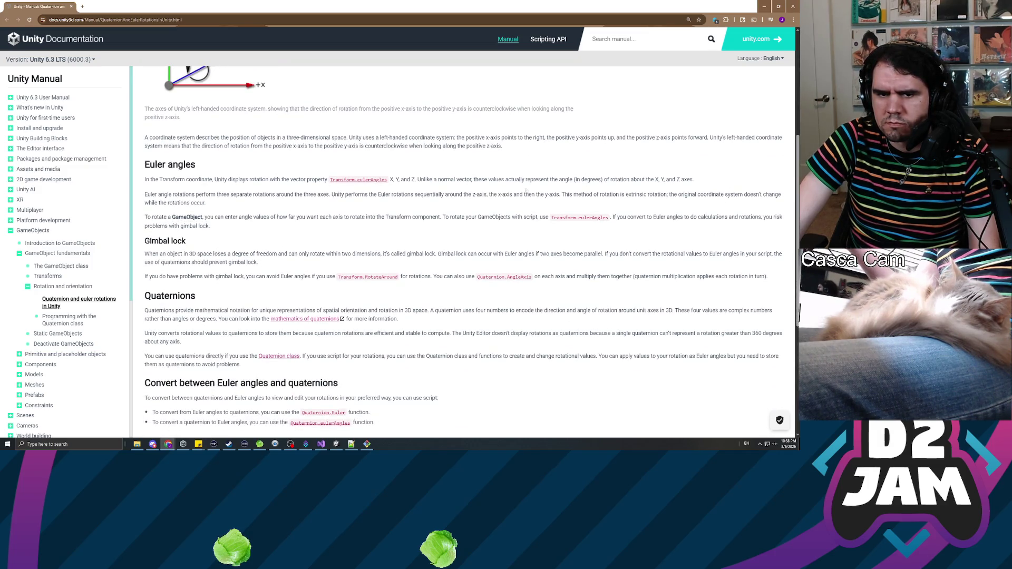
{"action": "scroll", "coordinate": [526, 191], "scroll_direction": "down", "scroll_amount": 2}
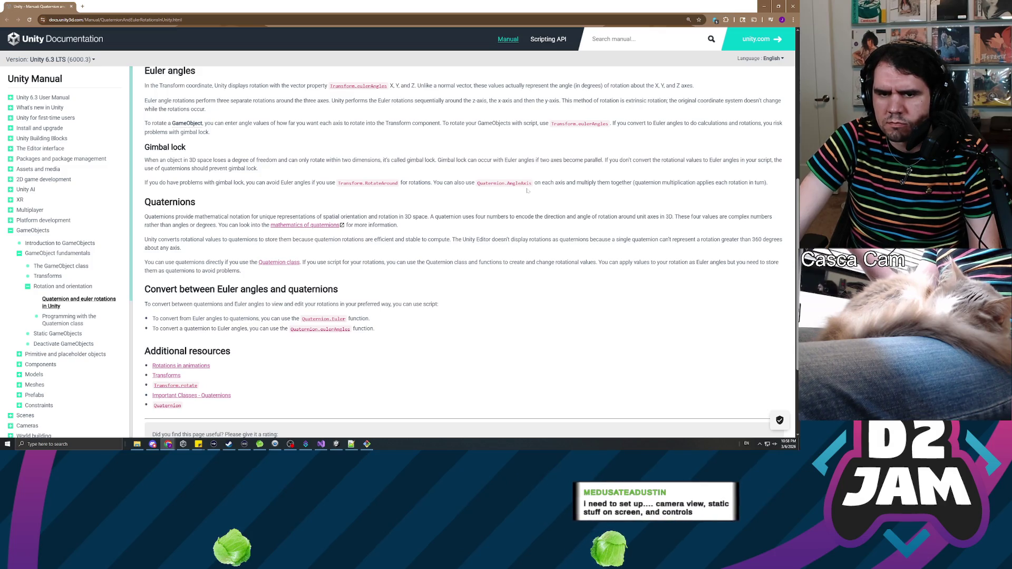
{"action": "scroll", "coordinate": [529, 191], "scroll_direction": "down", "scroll_amount": 3}
{"action": "scroll", "coordinate": [526, 194], "scroll_direction": "up", "scroll_amount": 7}
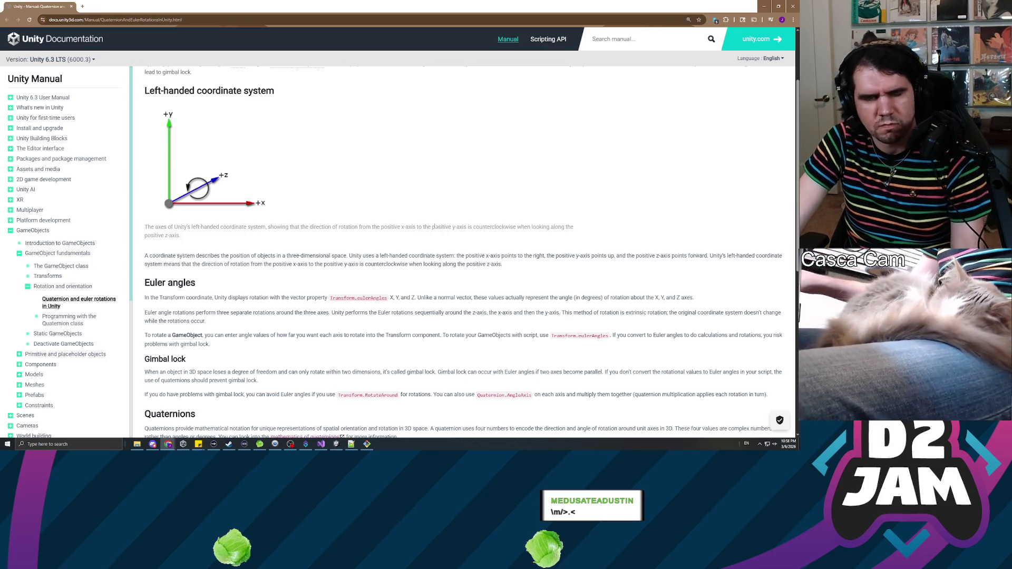
Step: Find empty line 67 in FixedUpdate next to the commented-out camera rotation lines
{"action": "key", "text": "alt+Tab"}
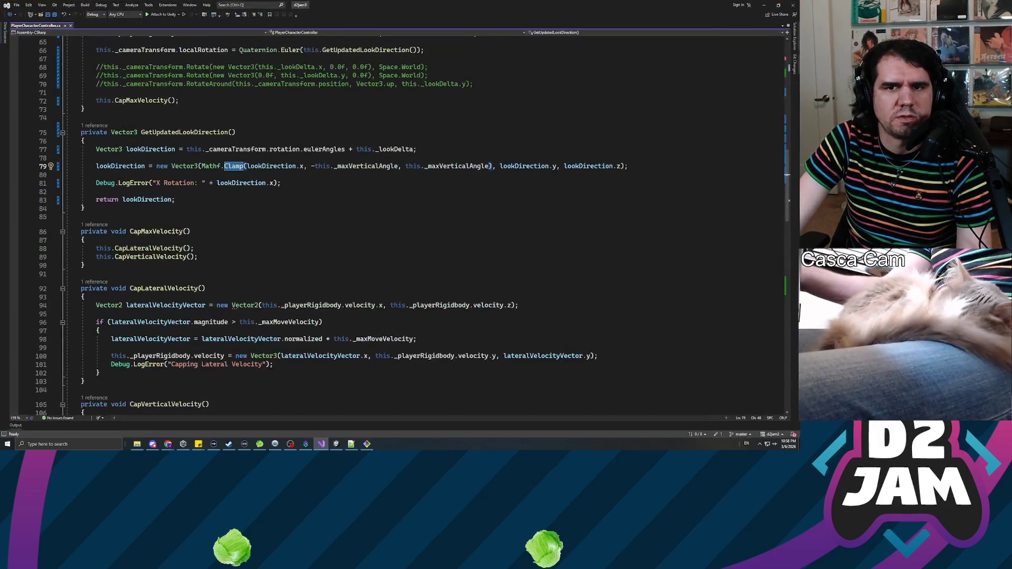
{"action": "left_click", "coordinate": [85, 208]}
{"action": "scroll", "coordinate": [411, 230], "scroll_direction": "up", "scroll_amount": 4}
{"action": "scroll", "coordinate": [411, 230], "scroll_direction": "down", "scroll_amount": 7}
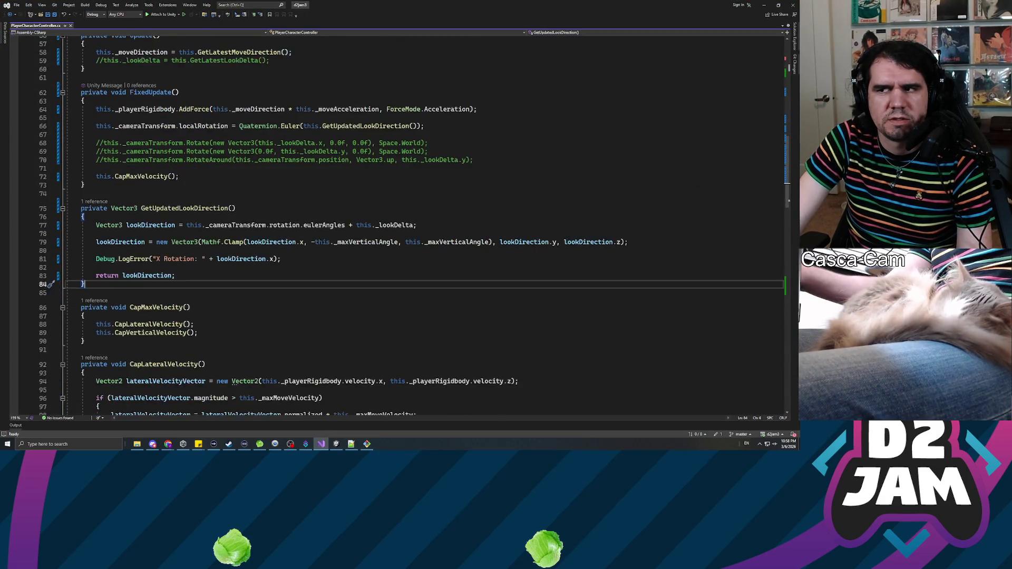
{"action": "scroll", "coordinate": [411, 230], "scroll_direction": "up", "scroll_amount": 7}
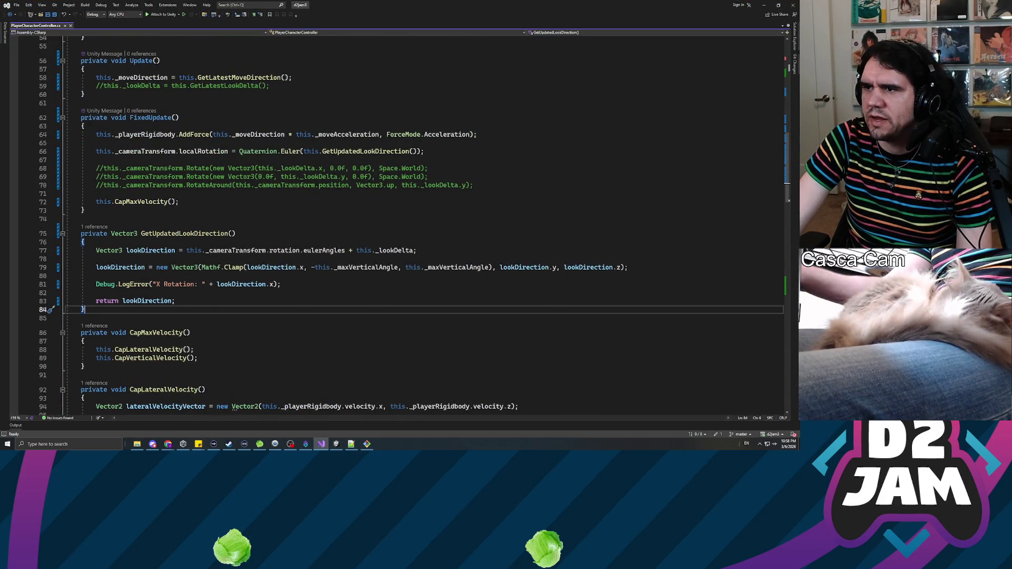
{"action": "left_click", "coordinate": [84, 210]}
{"action": "left_click", "coordinate": [236, 177]}
{"action": "left_click", "coordinate": [211, 160]}
{"action": "mouse_move", "coordinate": [369, 5]}
{"action": "left_mouse_down"}
{"action": "mouse_move", "coordinate": [791, 174]}
{"action": "mouse_move", "coordinate": [482, 159]}
{"action": "mouse_move", "coordinate": [422, 3]}
{"action": "left_mouse_up"}
{"action": "left_click", "coordinate": [285, 185]}
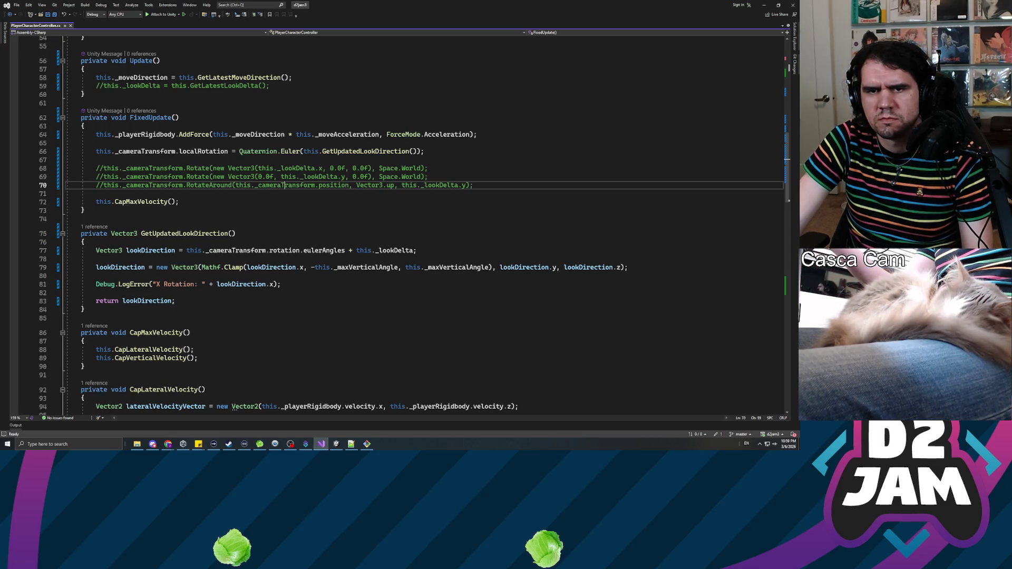
{"action": "left_click", "coordinate": [96, 160]}
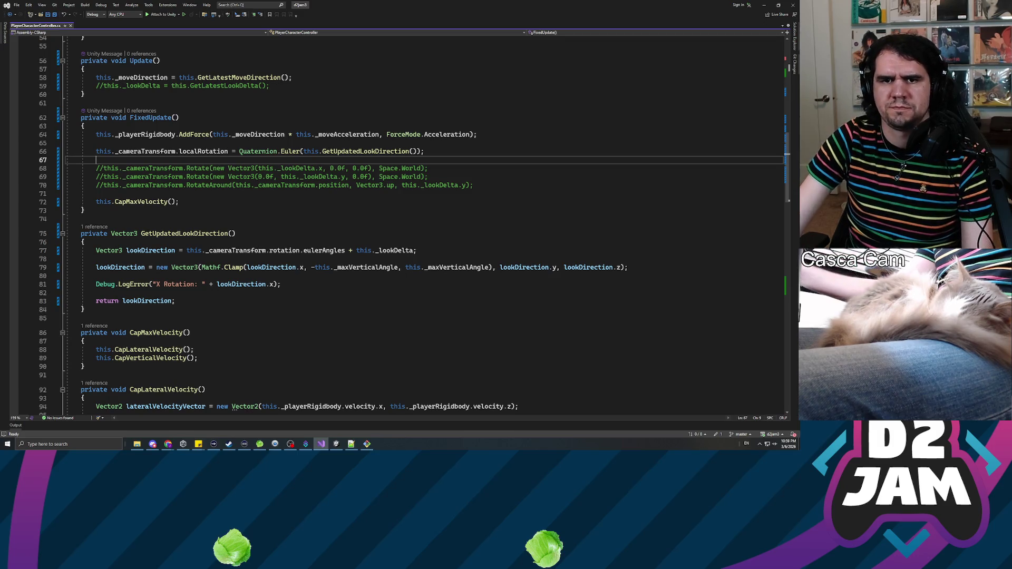
Step: Add this._cameraTransform.RotateAroundLocal(Vector3.up, this._lookDelta.y); on line 68 and save
{"action": "key", "text": "Return"}
{"action": "type", "text": "thi"}
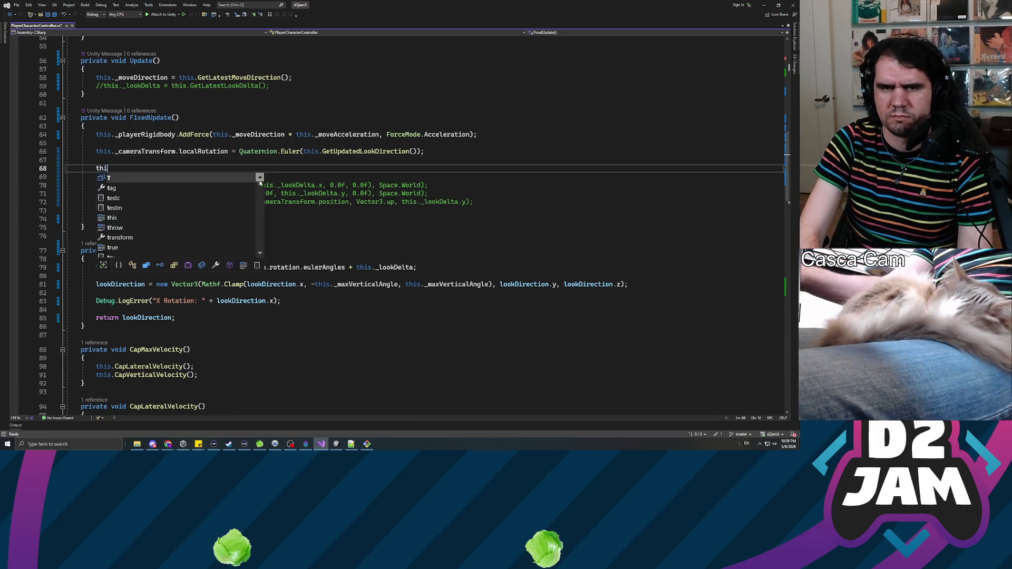
{"action": "type", "text": "s._cameraTran"}
{"action": "key", "text": "Tab"}
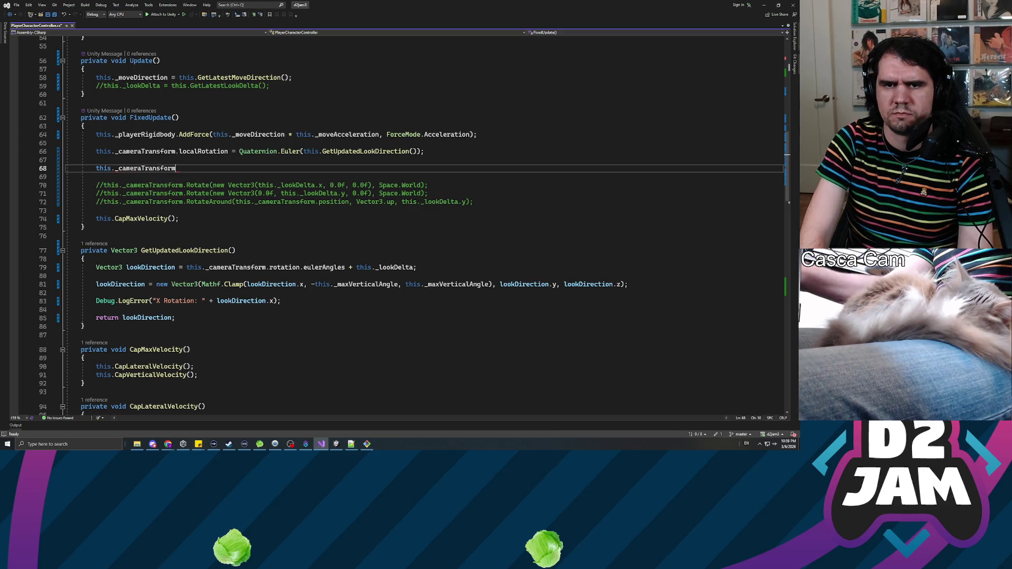
{"action": "type", "text": ".rotatearound"}
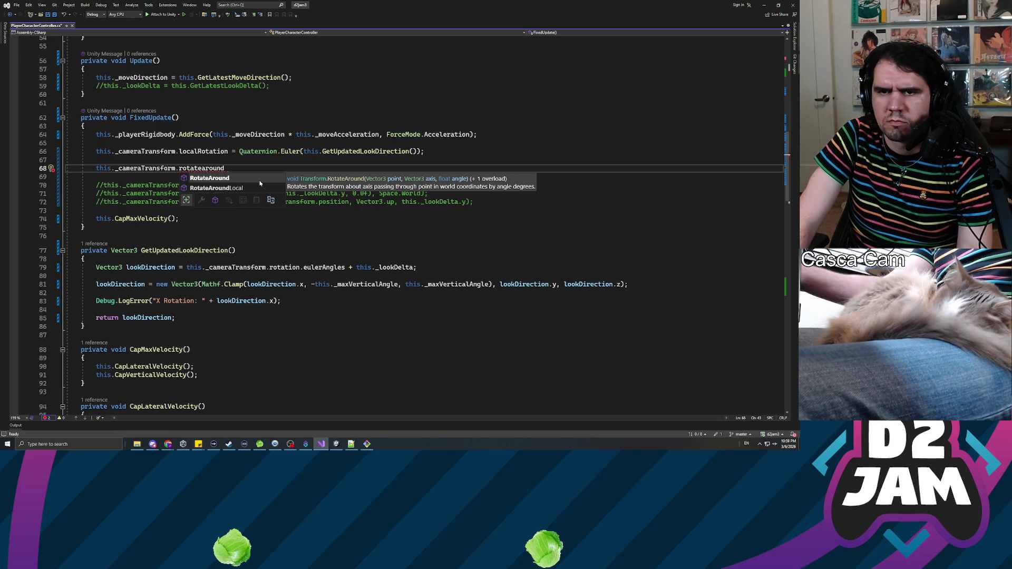
{"action": "key", "text": "Down"}
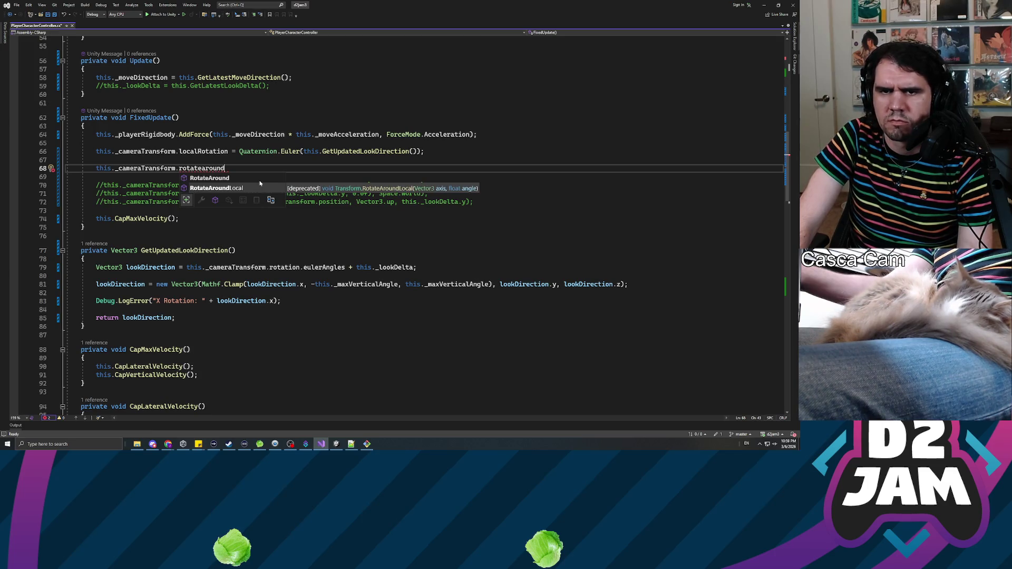
{"action": "key", "text": "Tab"}
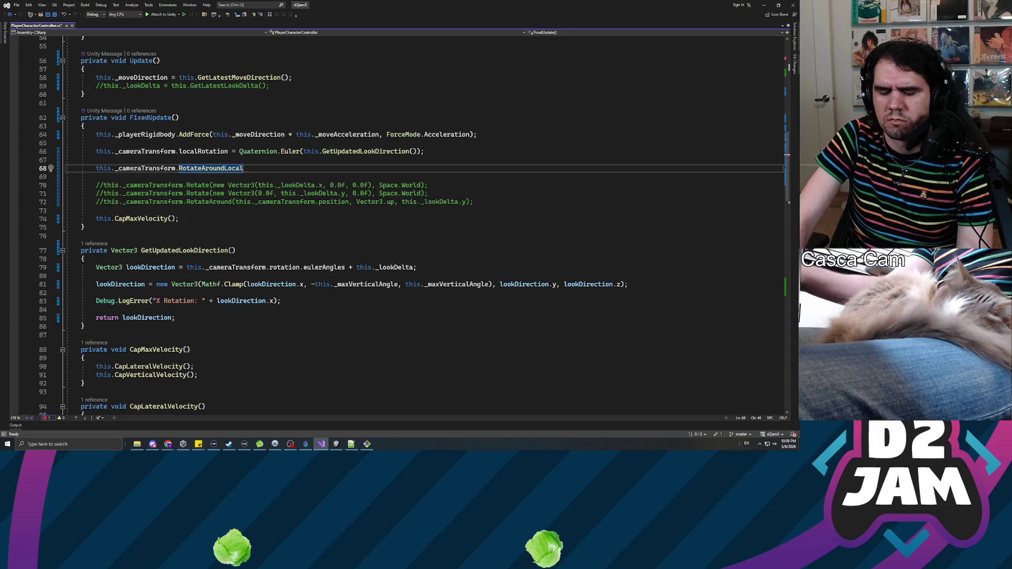
{"action": "type", "text": "("}
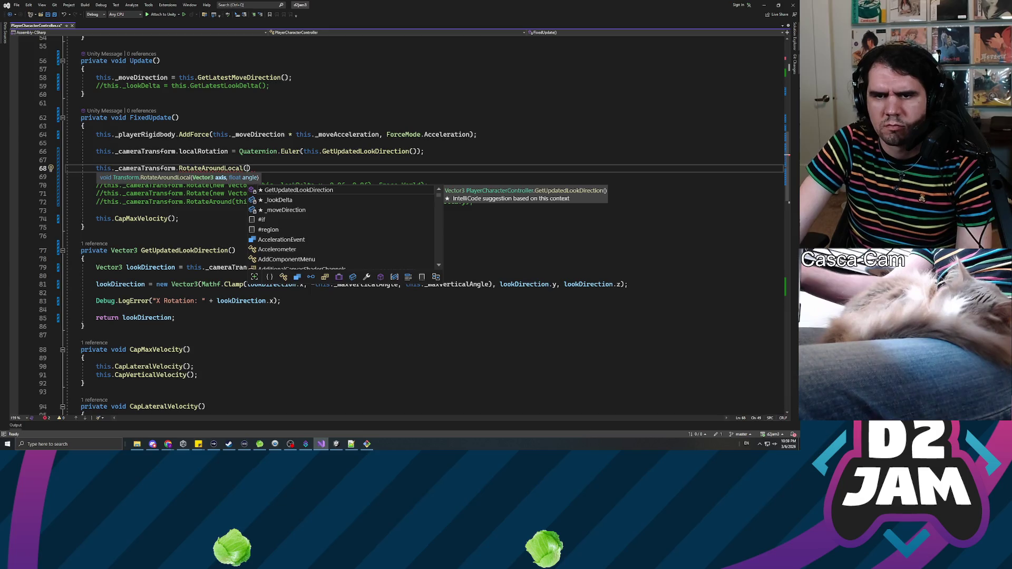
{"action": "left_click_drag", "start_coordinate": [96, 143], "coordinate": [297, 152]}
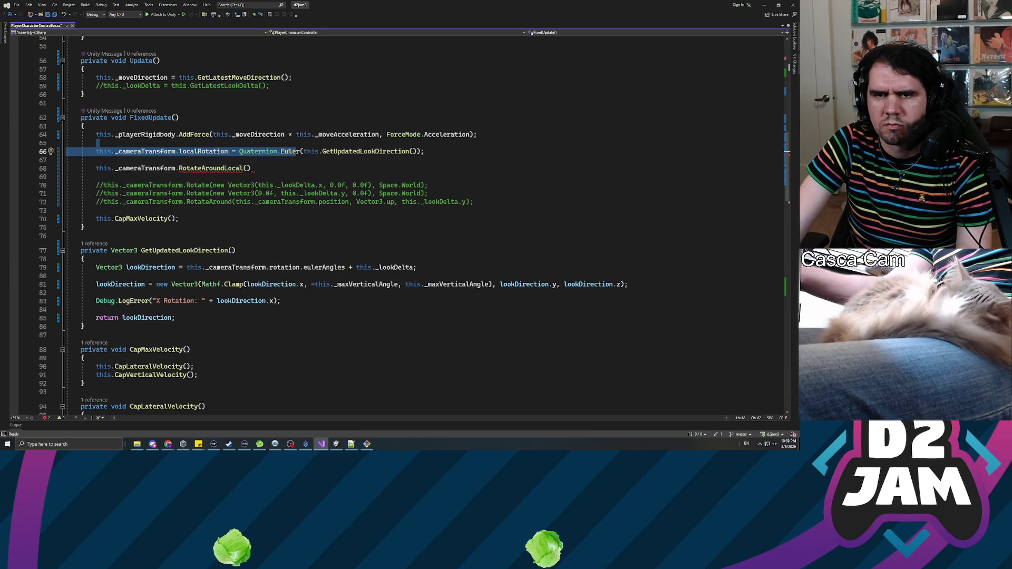
{"action": "left_click", "coordinate": [247, 168]}
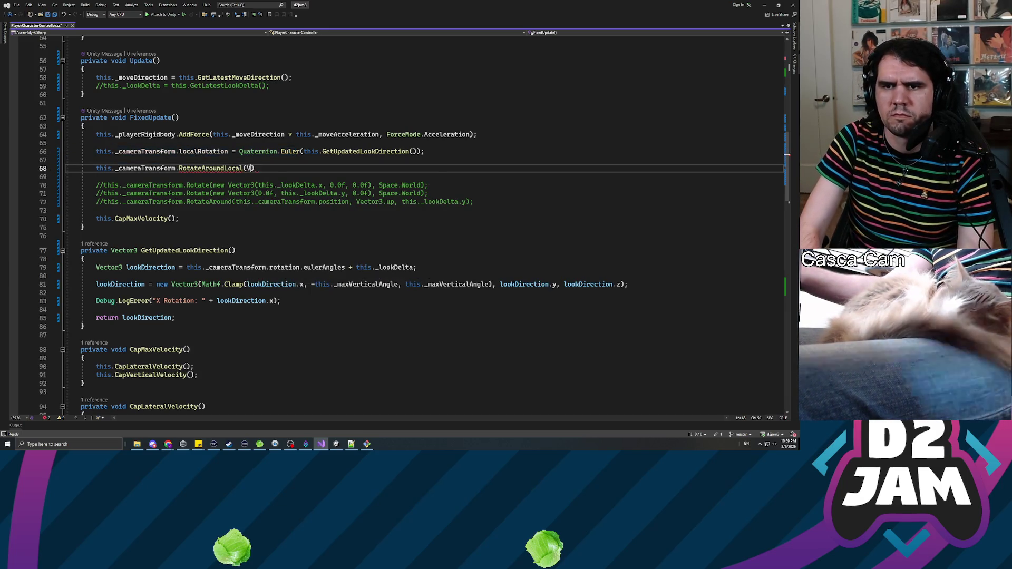
{"action": "type", "text": "Vector"}
{"action": "type", "text": "3.up"}
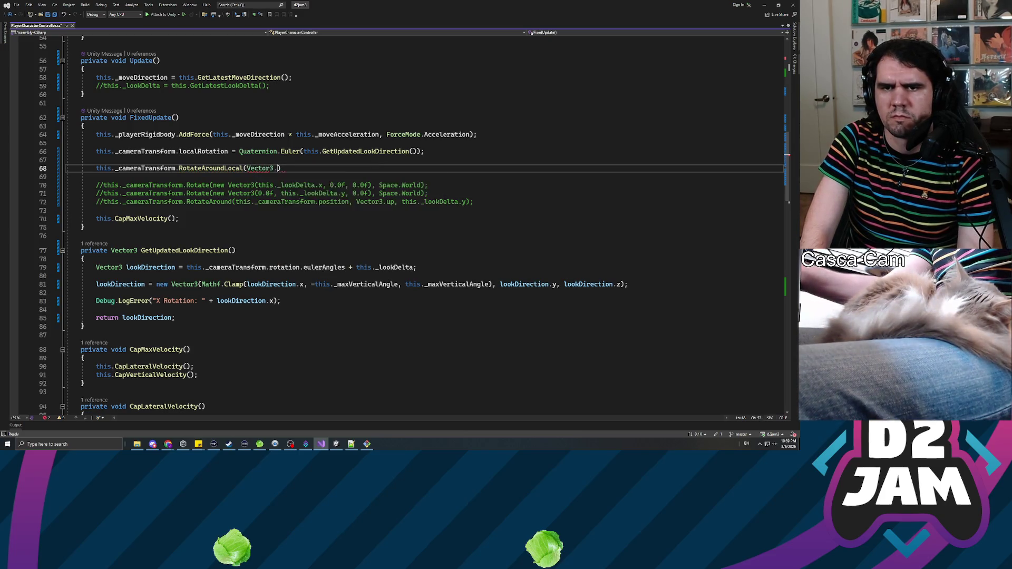
{"action": "type", "text": ", this._look"}
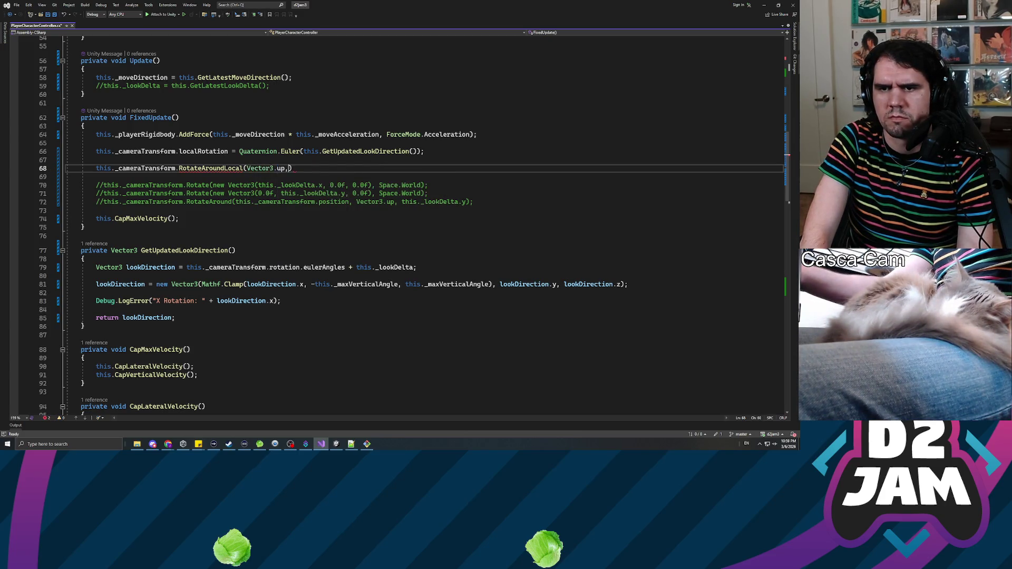
{"action": "type", "text": "Delta.y);"}
{"action": "key", "text": "ctrl+s"}
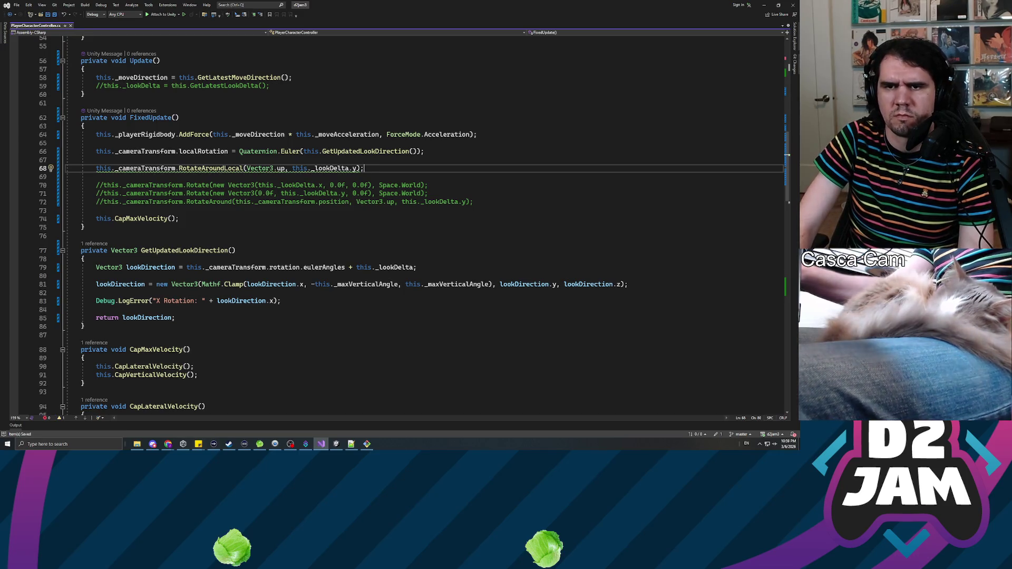
Step: Comment out the Quaternion.Euler localRotation assignment on line 66
{"action": "key", "text": "Up"}
{"action": "key", "text": "Up"}
{"action": "key", "text": "Home"}
{"action": "type", "text": "//"}
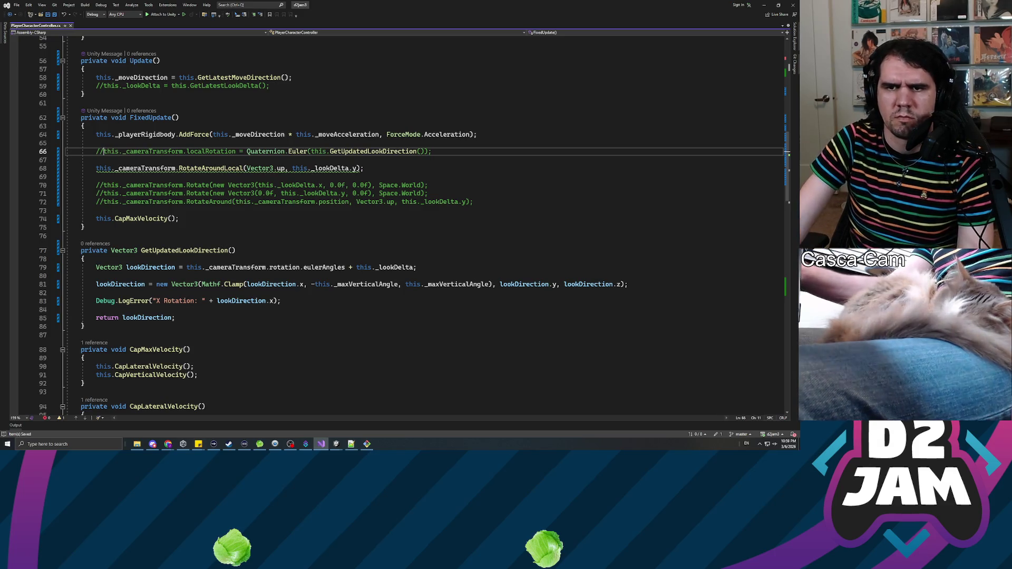
{"action": "mouse_move", "coordinate": [208, 170]}
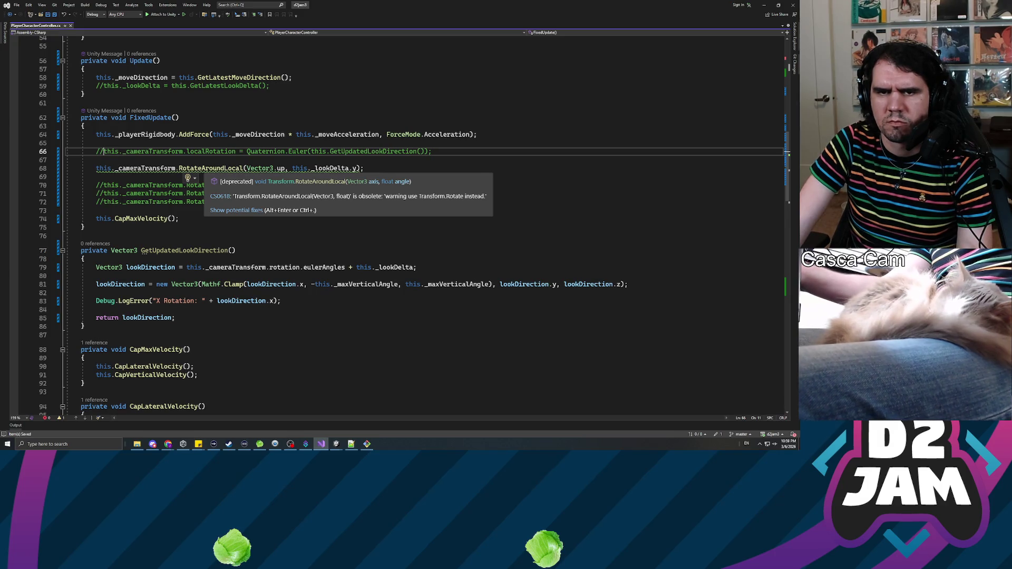
Step: Replace the RotateAroundLocal call with transform.Rotate and review its overloads
{"action": "double_click", "coordinate": [208, 168]}
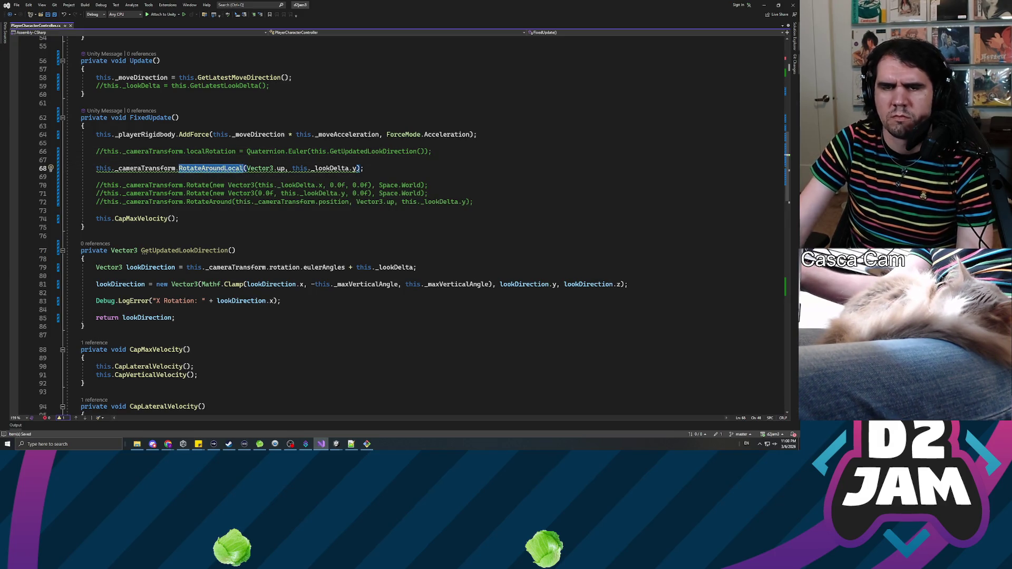
{"action": "type", "text": "transform.rotate"}
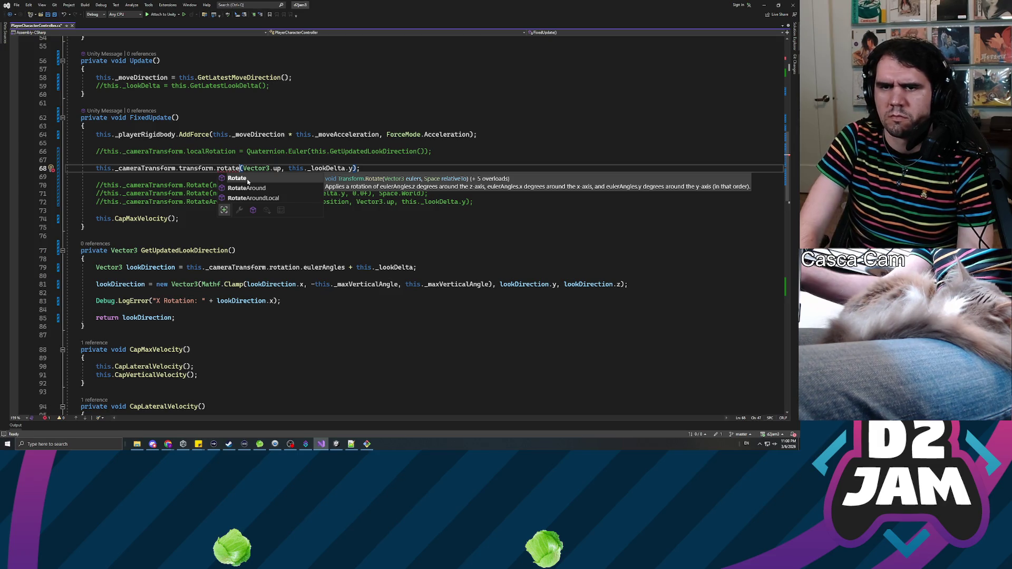
{"action": "key", "text": "Tab"}
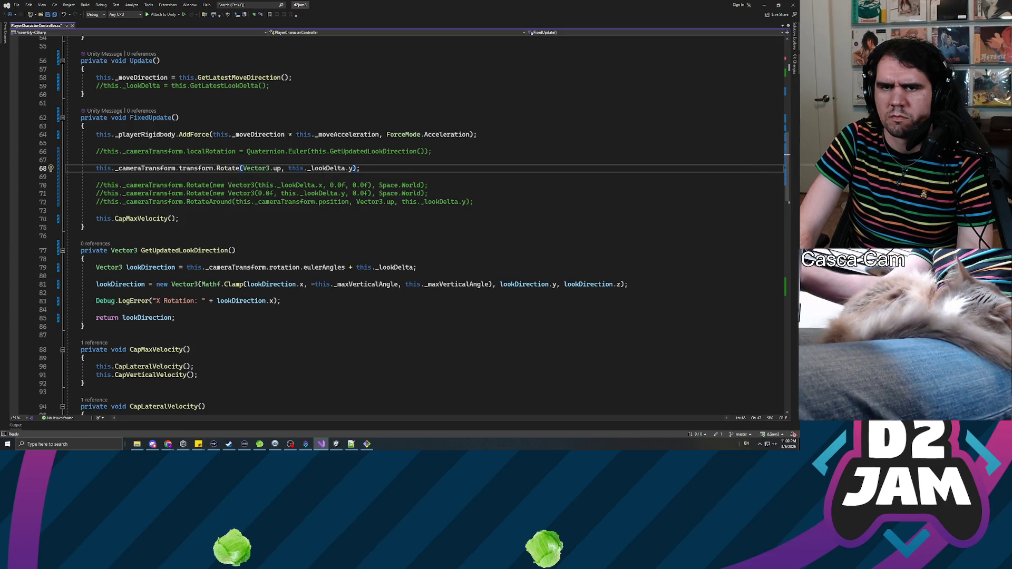
{"action": "key", "text": "shift+End"}
{"action": "key", "text": "Delete"}
{"action": "type", "text": "("}
{"action": "key", "text": "ctrl+space"}
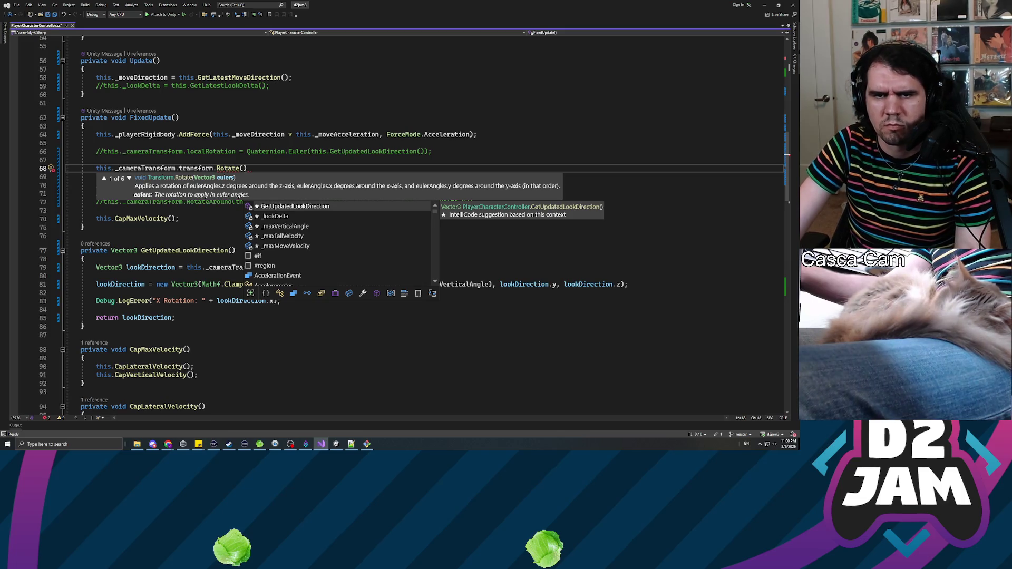
{"action": "left_click", "coordinate": [130, 179]}
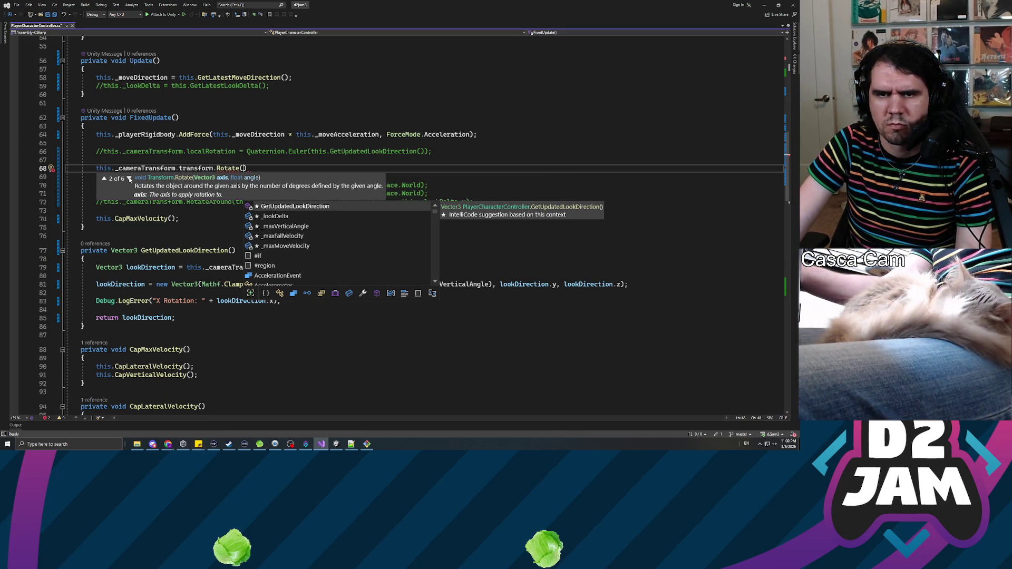
{"action": "left_click", "coordinate": [129, 179]}
{"action": "left_click", "coordinate": [129, 179]}
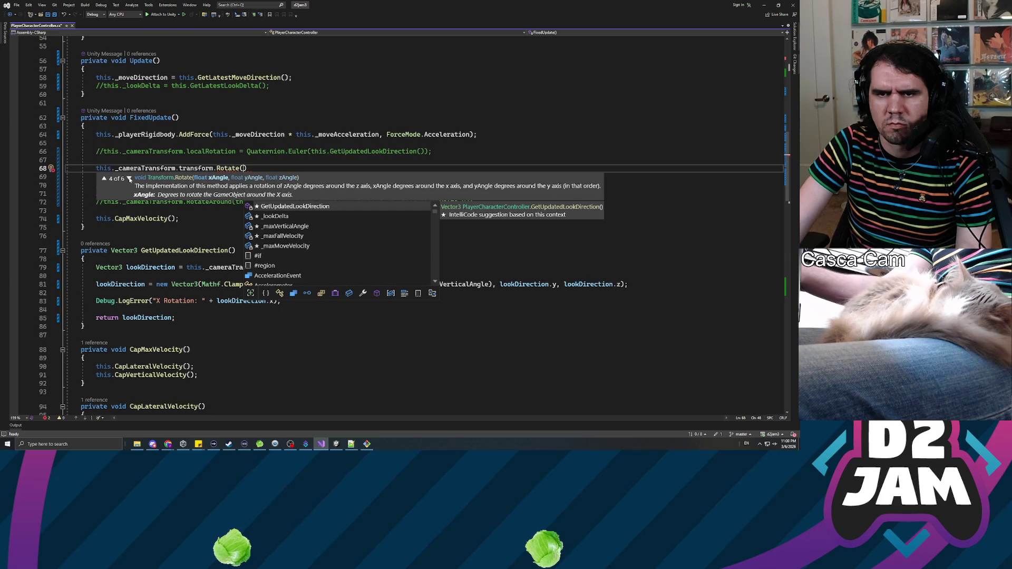
{"action": "left_click", "coordinate": [129, 179]}
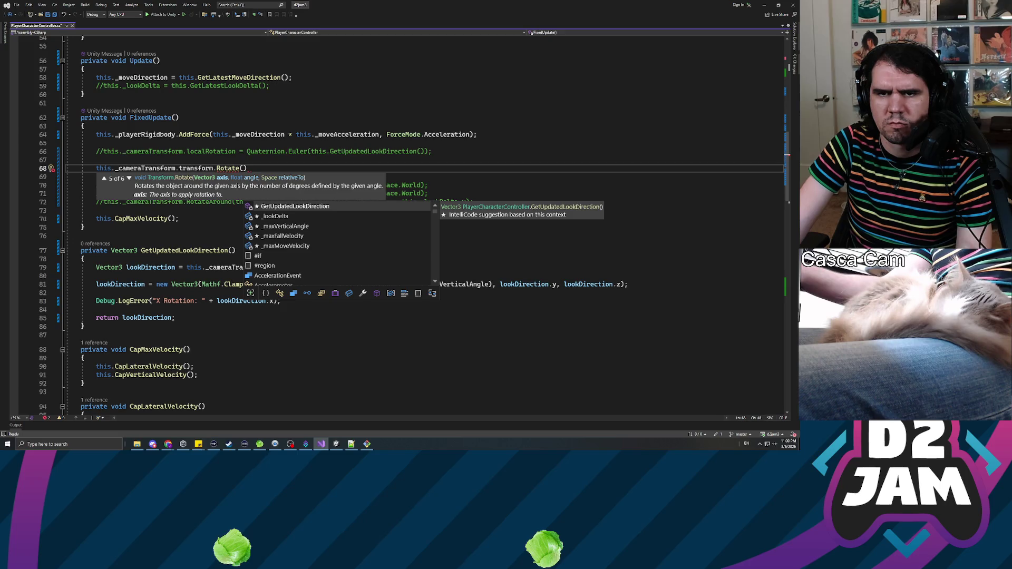
{"action": "left_click", "coordinate": [96, 143]}
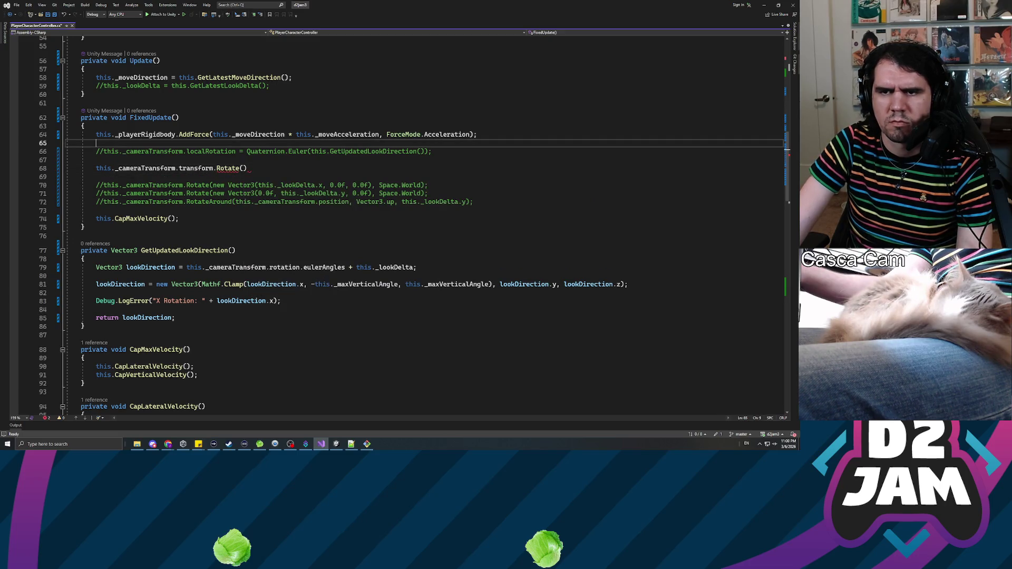
Step: Pass Vector3.up, this._lookDelta.y, Space.Self to Rotate, save, and return to the rotations manual
{"action": "left_click", "coordinate": [244, 169]}
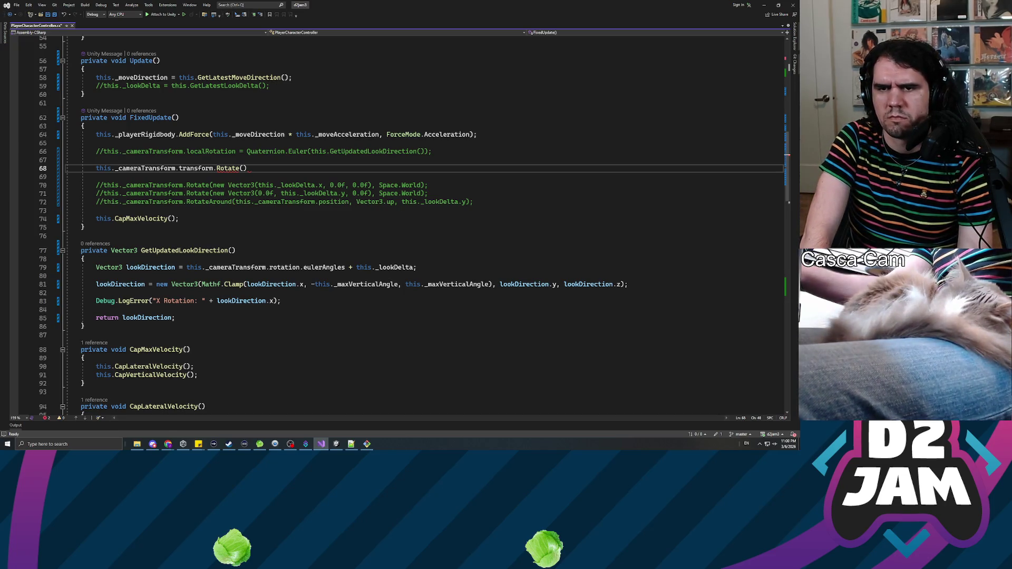
{"action": "type", "text": "Vector3.up, "}
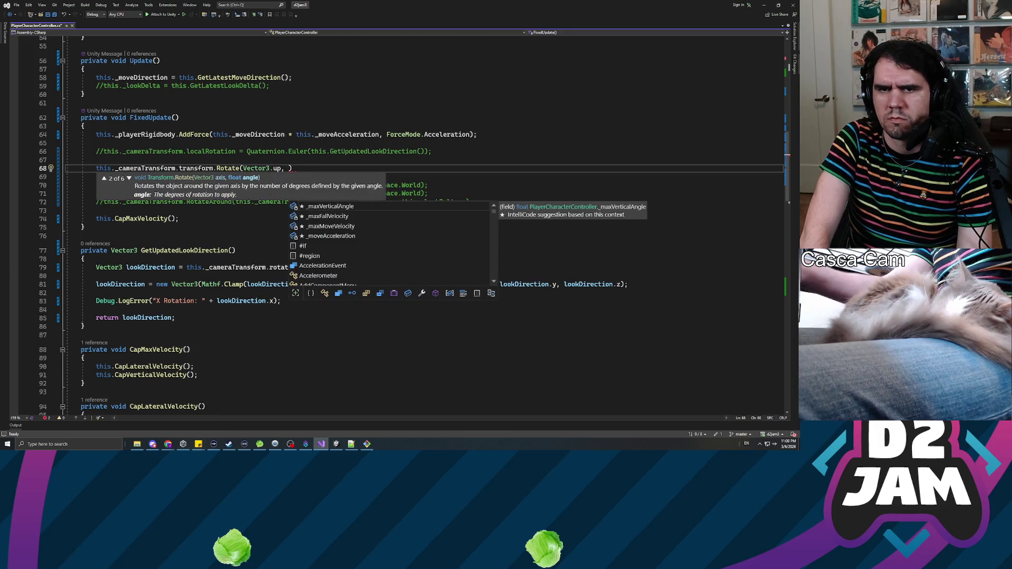
{"action": "type", "text": "this._look"}
{"action": "type", "text": "Delta.y, "}
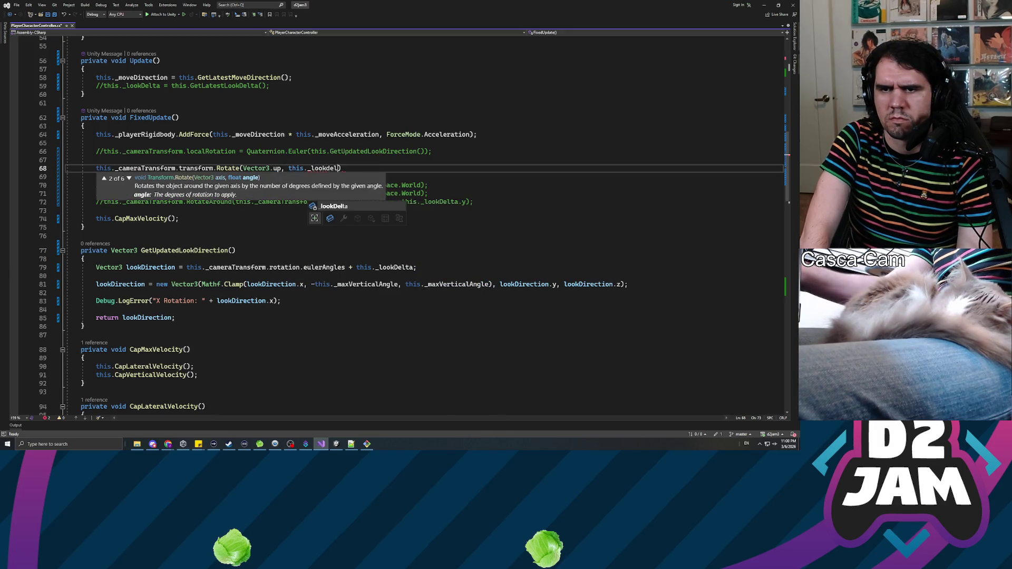
{"action": "type", "text": "Space.loc"}
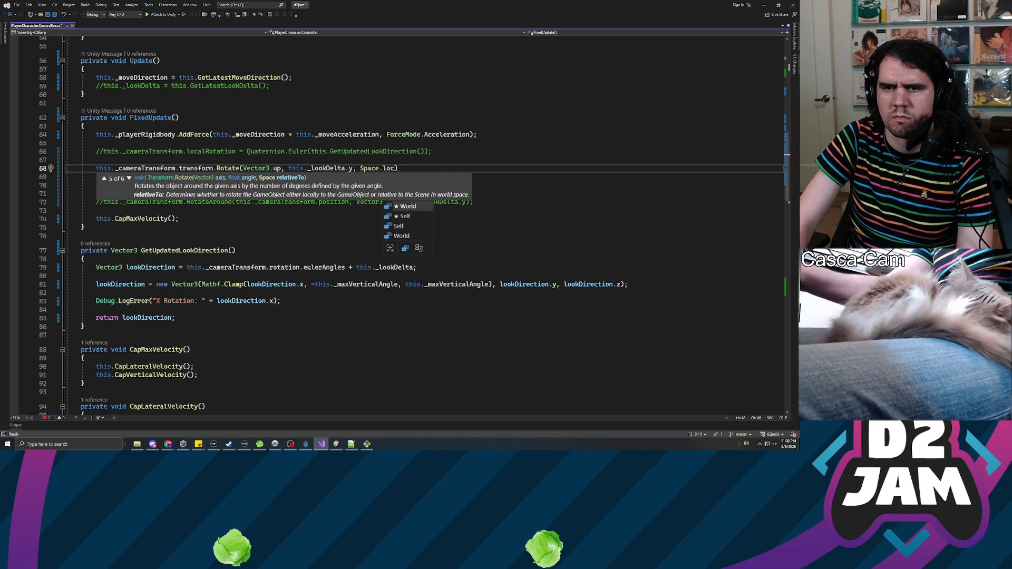
{"action": "key", "text": "Down"}
{"action": "type", "text": ");"}
{"action": "key", "text": "ctrl+s"}
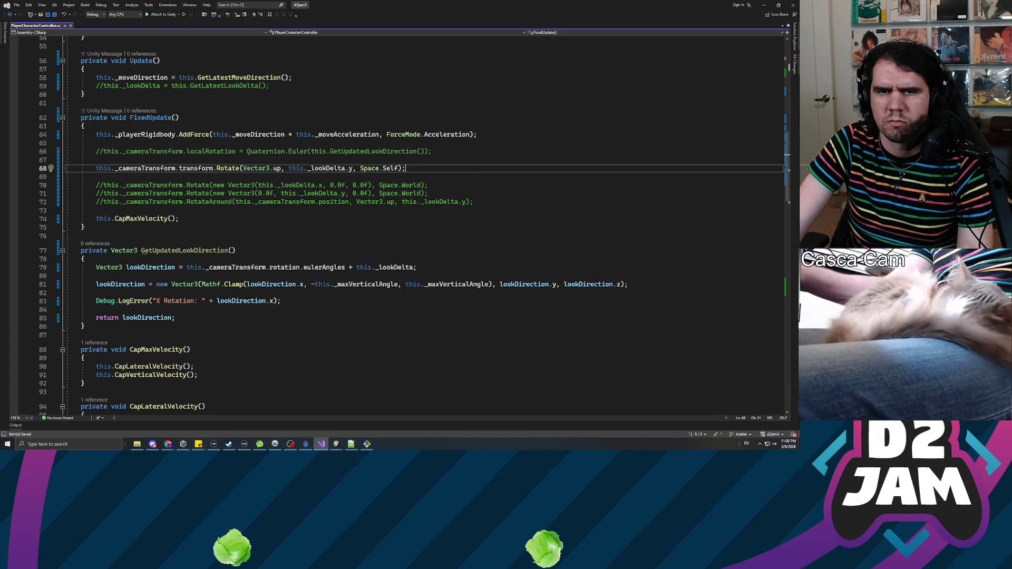
{"action": "key", "text": "alt+Tab"}
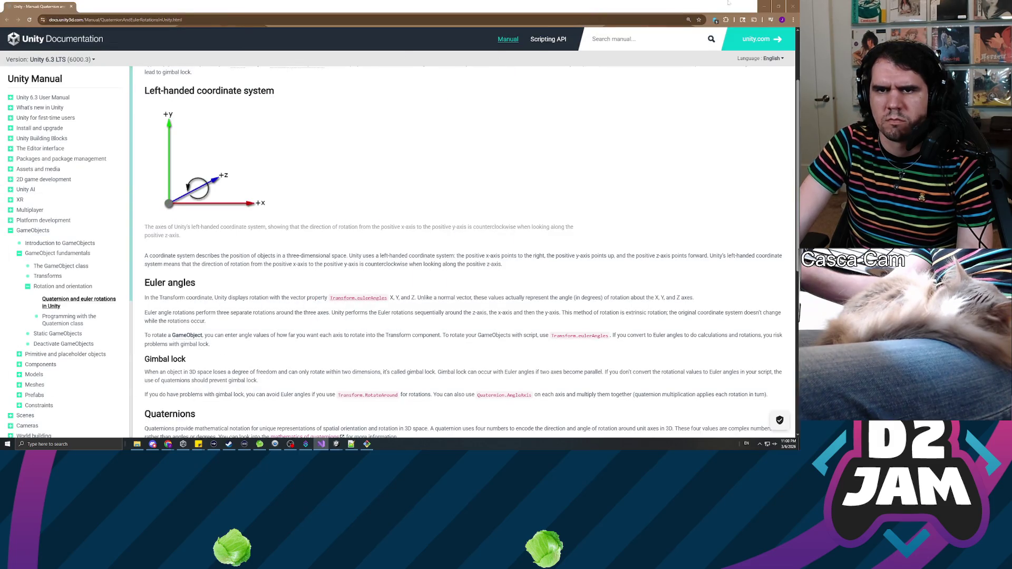
{"action": "left_click_drag", "start_coordinate": [730, 4], "coordinate": [677, 109]}
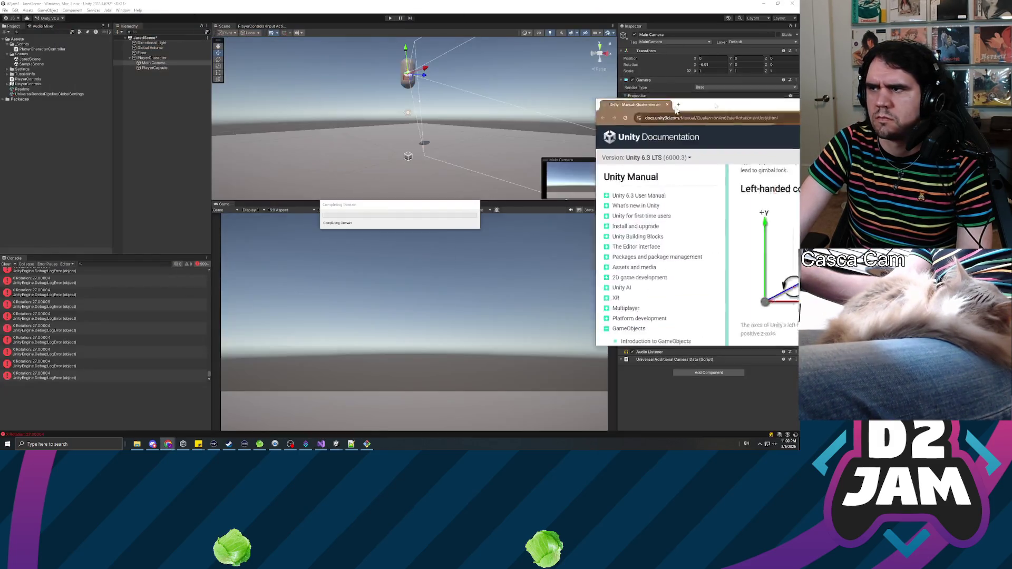
Step: Back in Unity, deselect Main Camera, start play mode, then reselect Main Camera to watch its rotation
{"action": "left_click", "coordinate": [466, 207]}
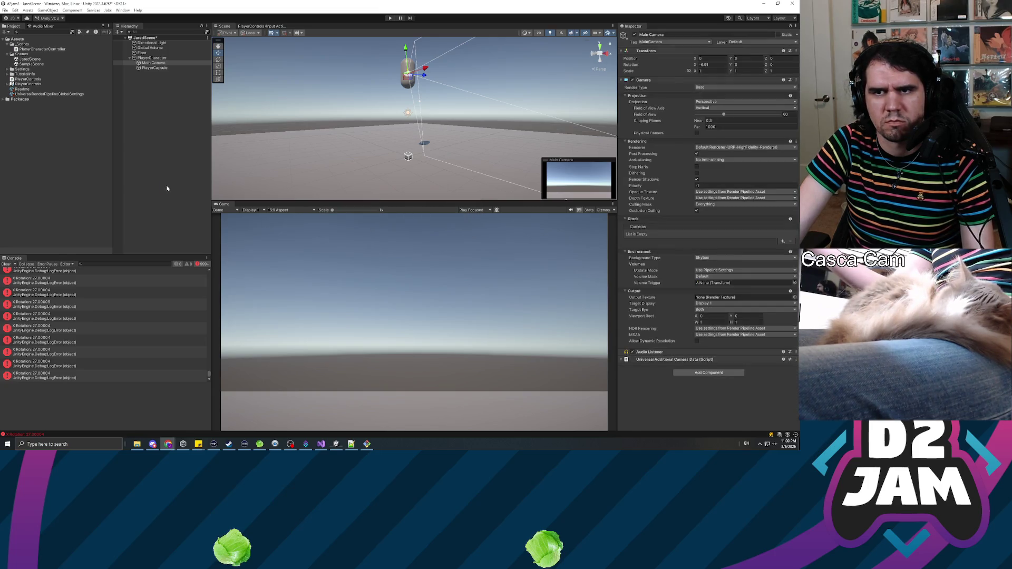
{"action": "left_click", "coordinate": [166, 185]}
{"action": "left_click", "coordinate": [388, 18]}
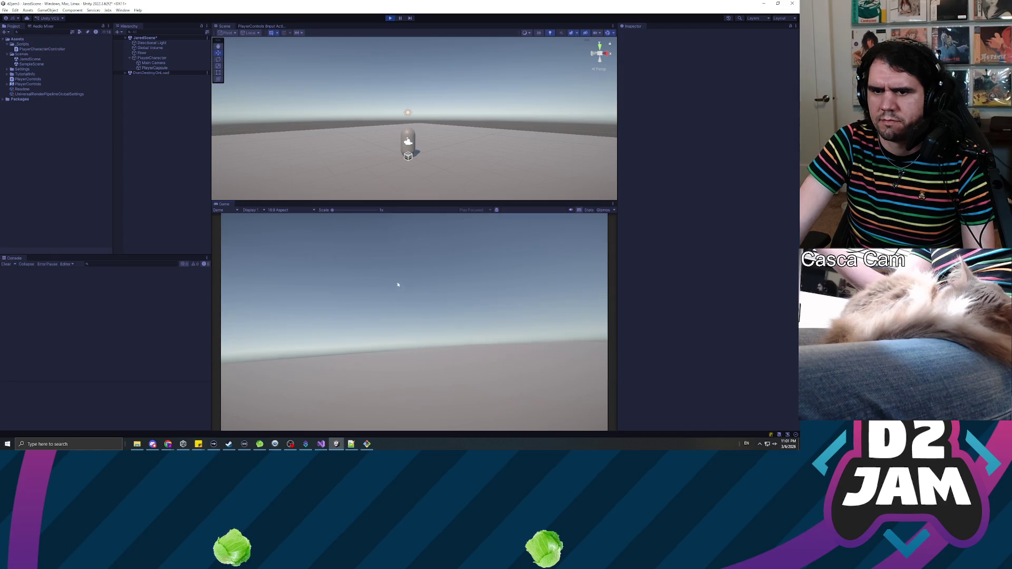
{"action": "left_click", "coordinate": [160, 64]}
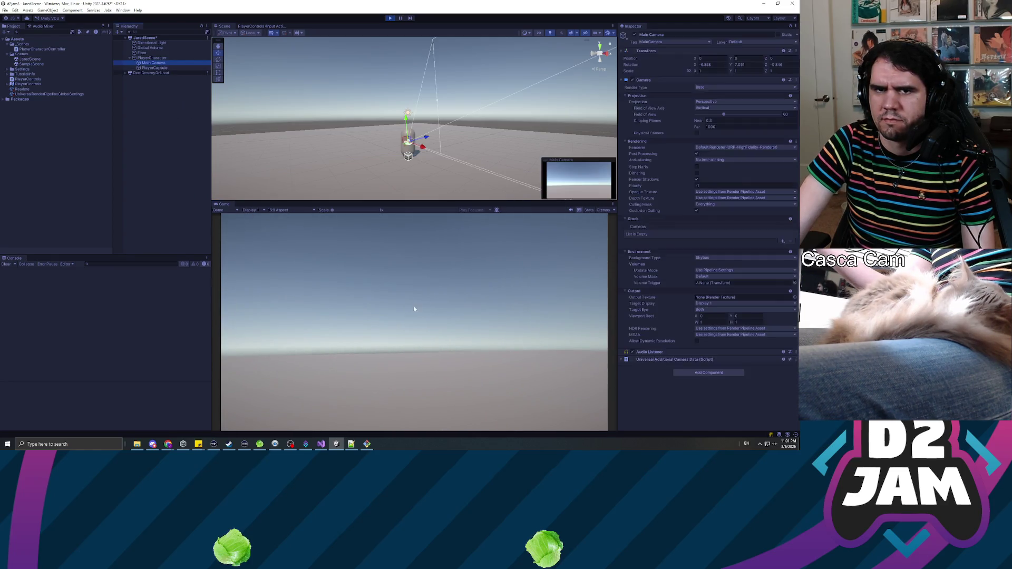
Step: Look around in the Game view, restart play mode, then exit it with Ctrl+P
{"action": "left_click", "coordinate": [395, 305]}
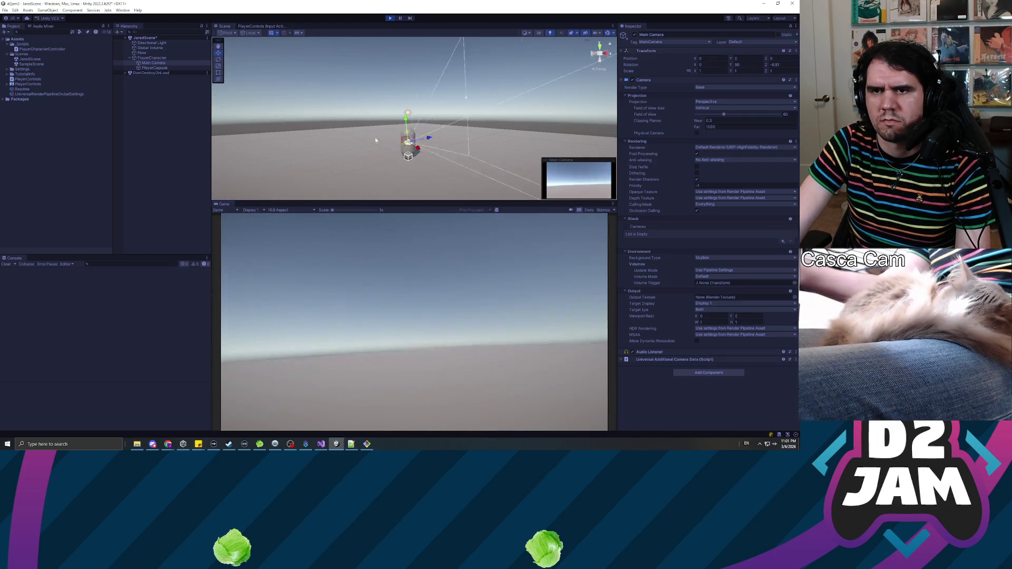
{"action": "left_click", "coordinate": [390, 18]}
{"action": "left_click", "coordinate": [390, 18]}
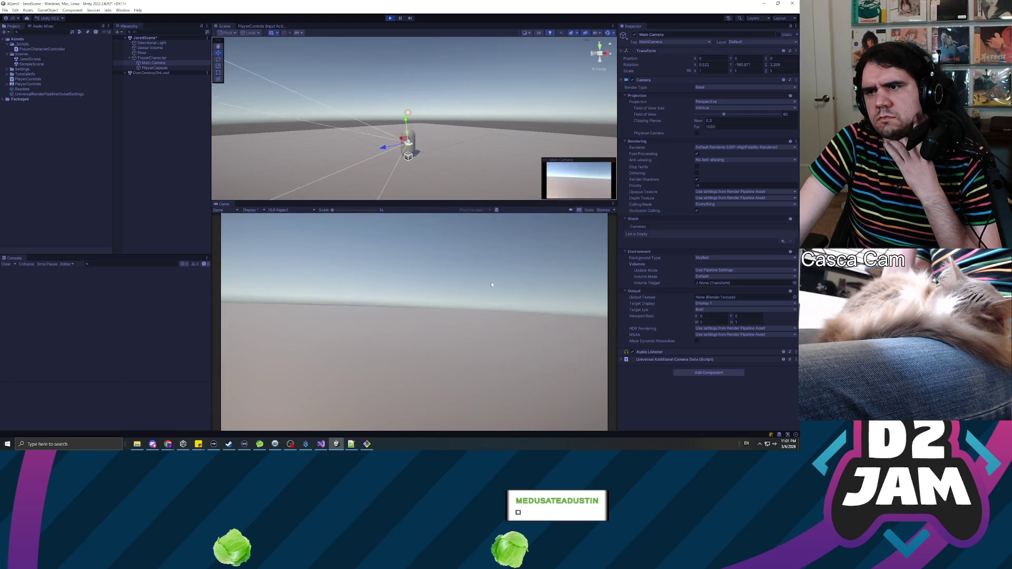
{"action": "key", "text": "ctrl+p"}
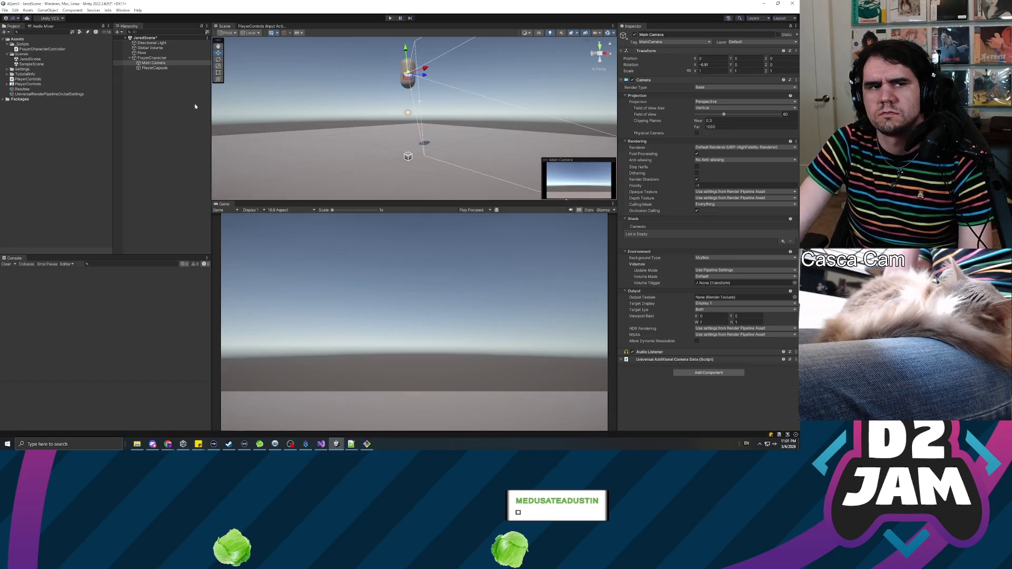
Step: Switch to Visual Studio to edit the camera script
{"action": "key", "text": "alt+Tab"}
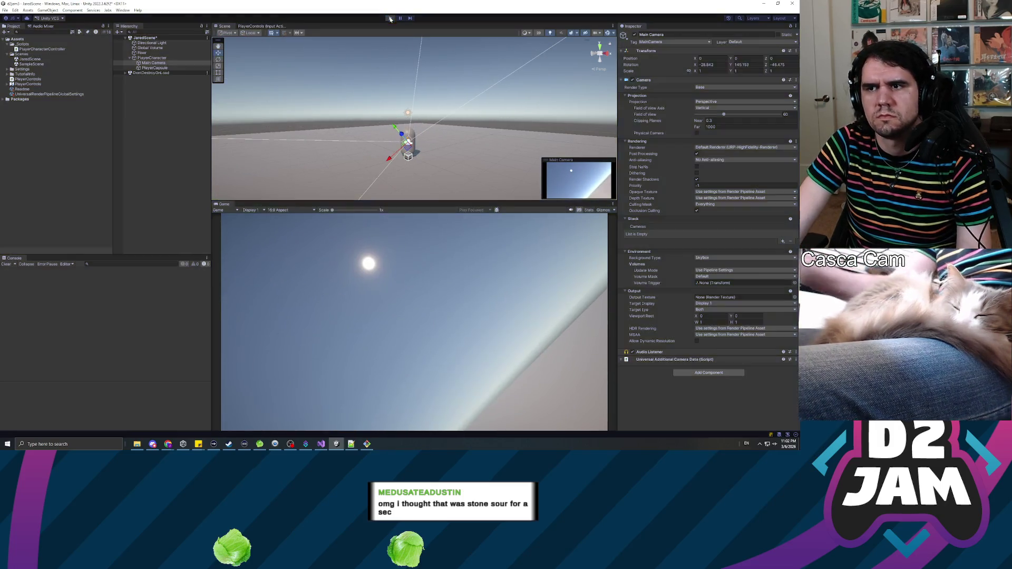
Step: Stop play mode and set the Main Camera's Rotation X to 0
{"action": "key", "text": "ctrl+p"}
{"action": "type", "text": "0"}
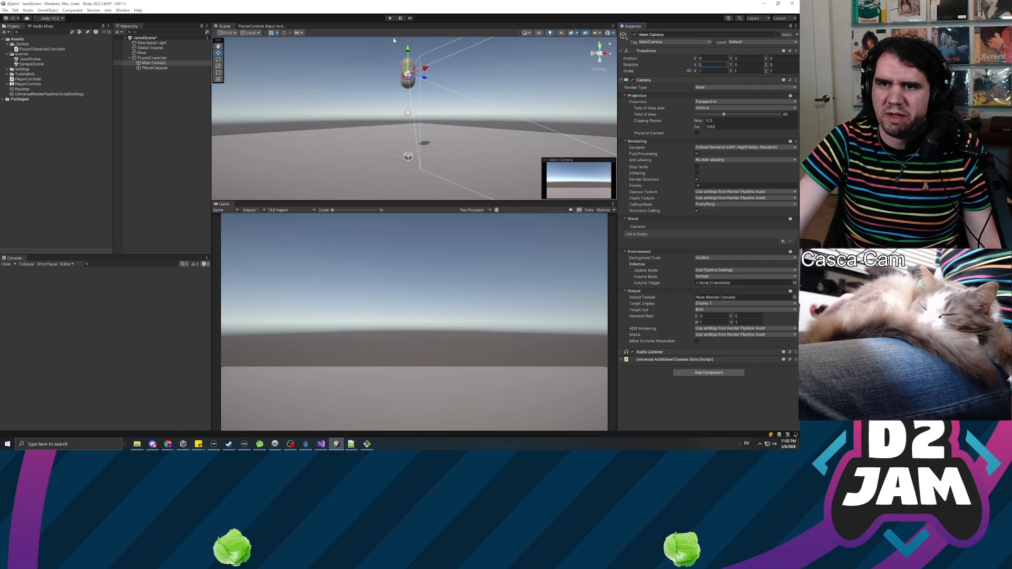
Step: Test the camera in play mode, revise the script in Visual Studio, then replay with nothing selected
{"action": "left_click", "coordinate": [390, 19]}
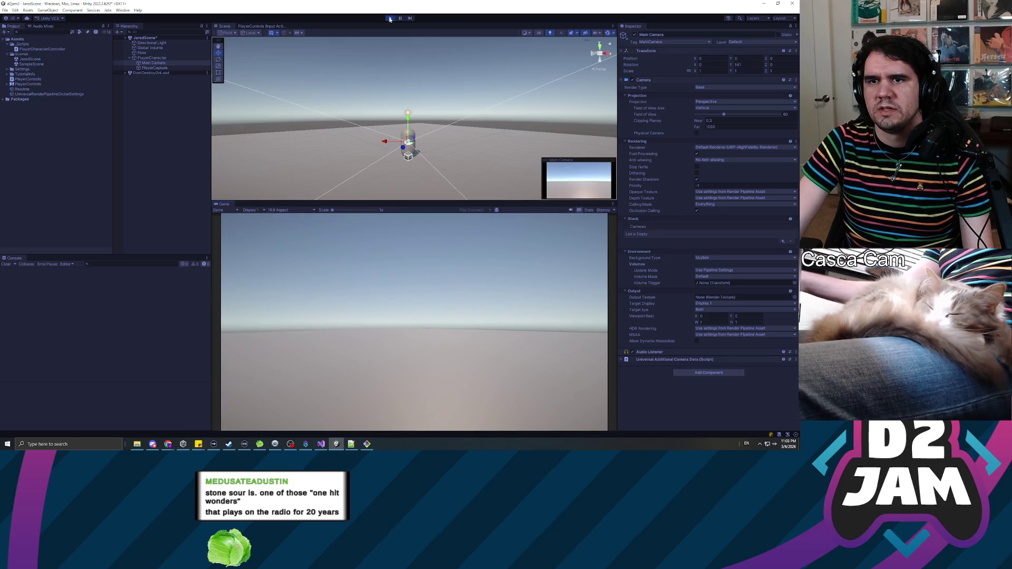
{"action": "key", "text": "ctrl+p"}
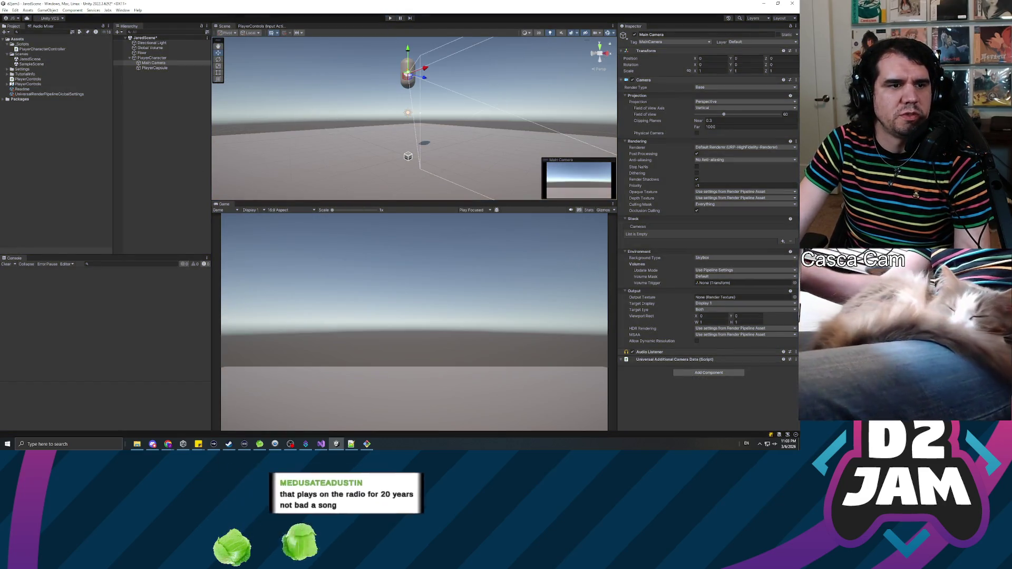
{"action": "key", "text": "alt+Tab"}
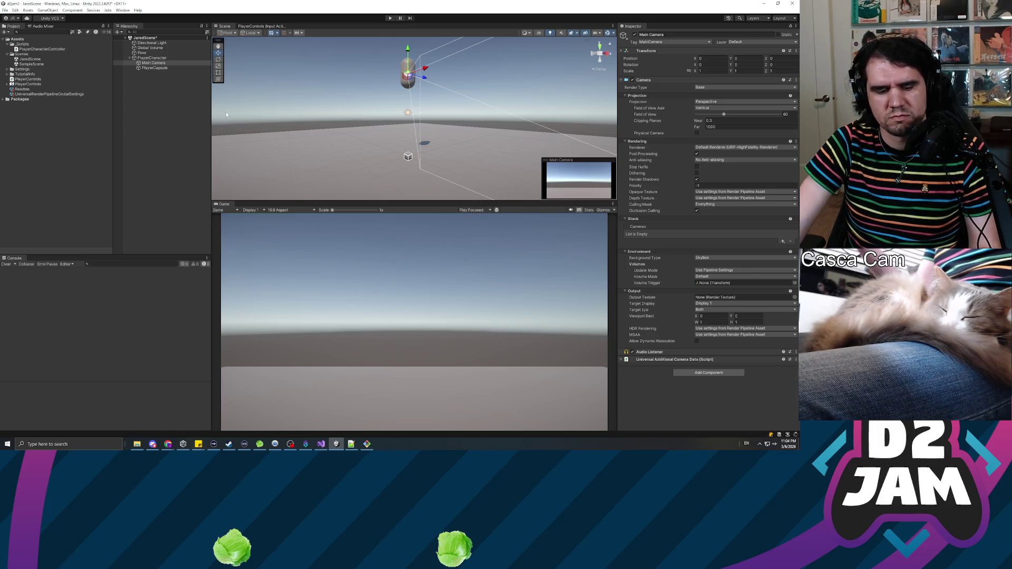
{"action": "left_click", "coordinate": [225, 112]}
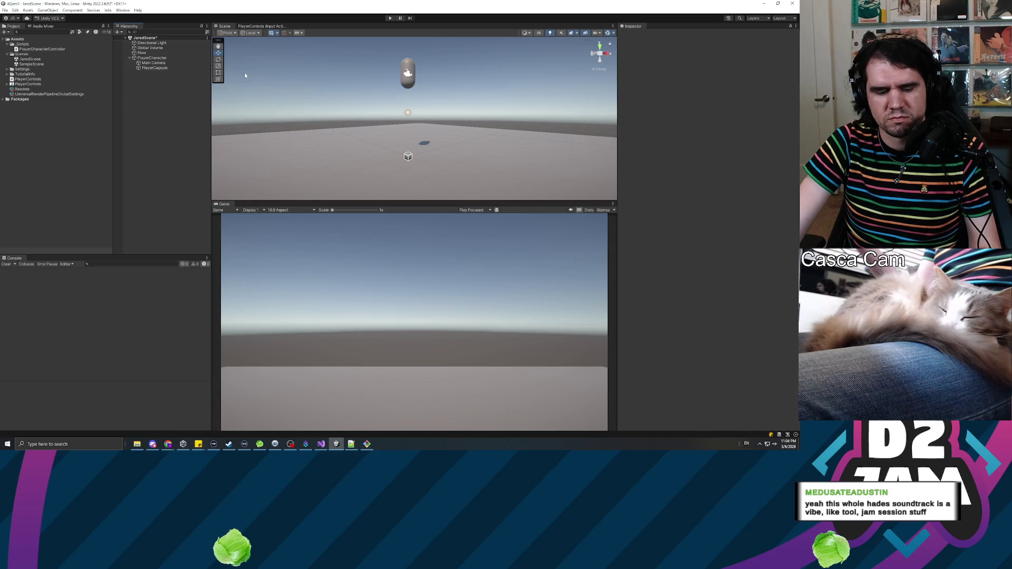
{"action": "left_click", "coordinate": [390, 19]}
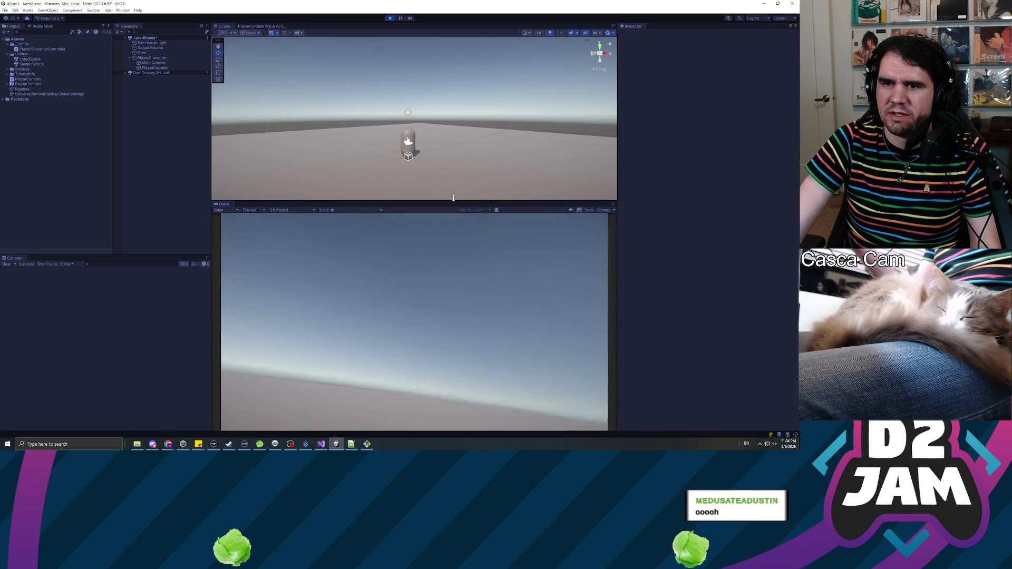
Step: Select the Main Camera to watch its Transform rotation while running, then stop play mode
{"action": "left_click", "coordinate": [155, 64]}
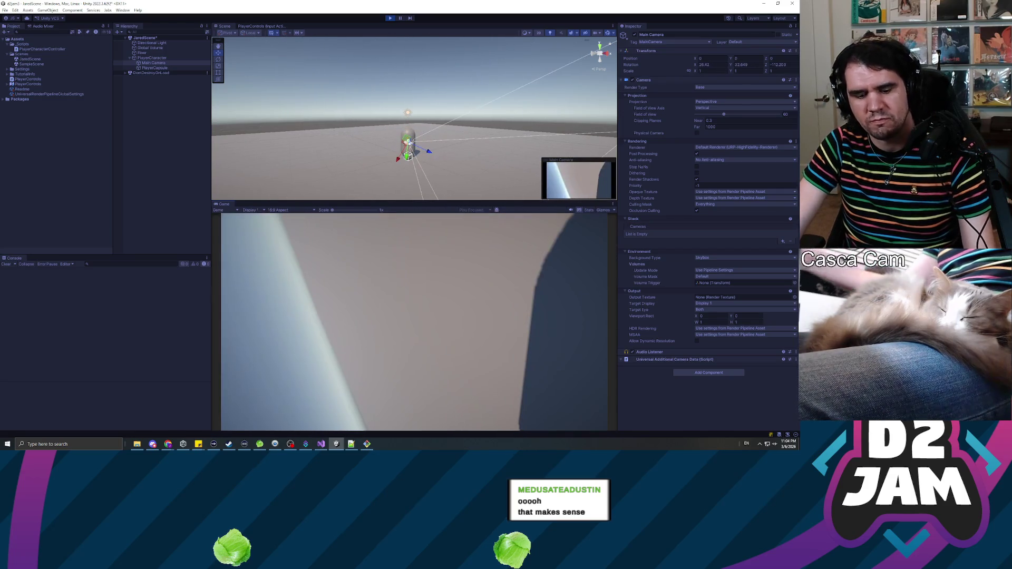
{"action": "key", "text": "ctrl+p"}
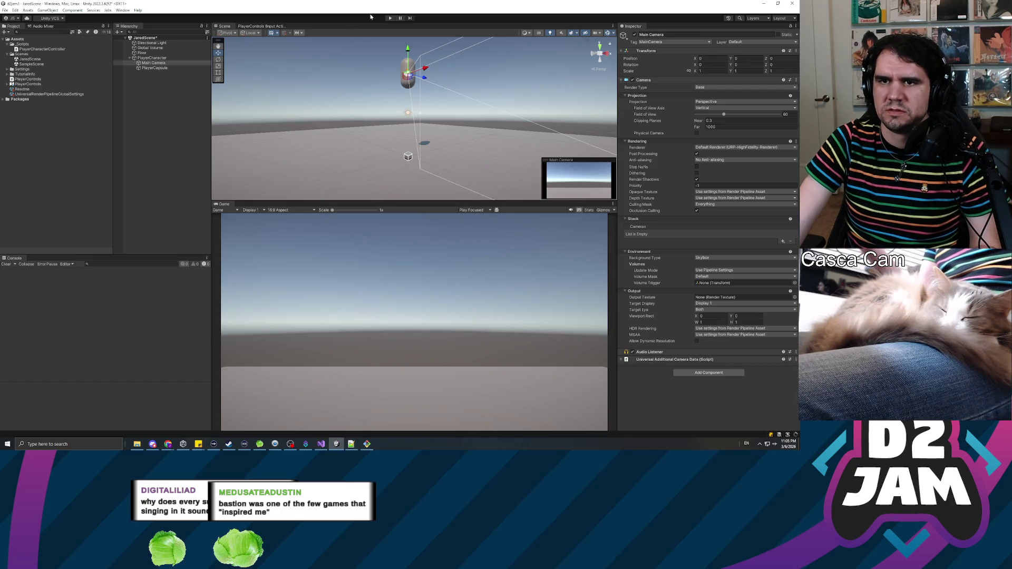
Step: Start the scene running and click into the Game view to look around at the capsule's shadow
{"action": "left_click", "coordinate": [390, 19]}
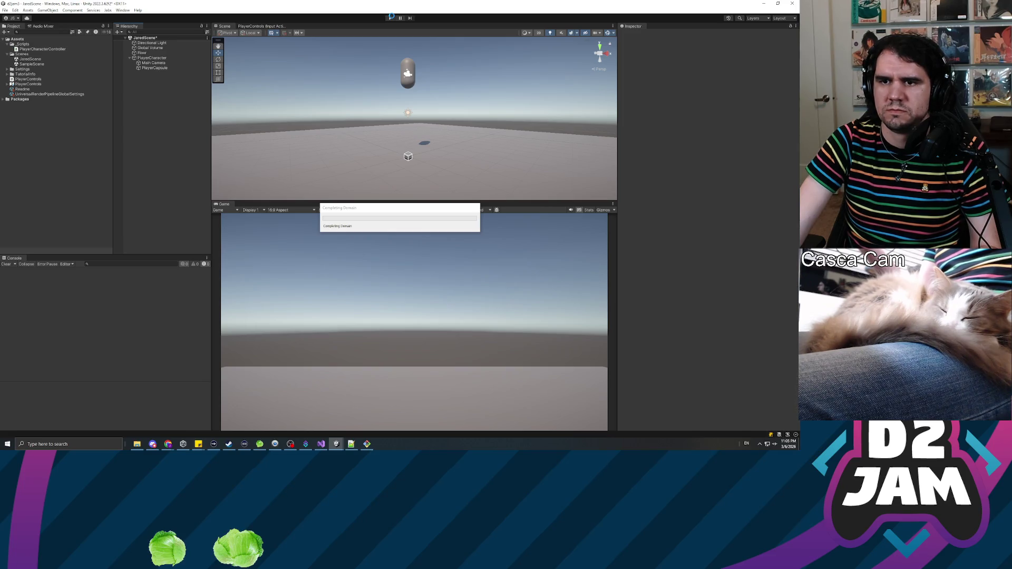
{"action": "left_click", "coordinate": [391, 17]}
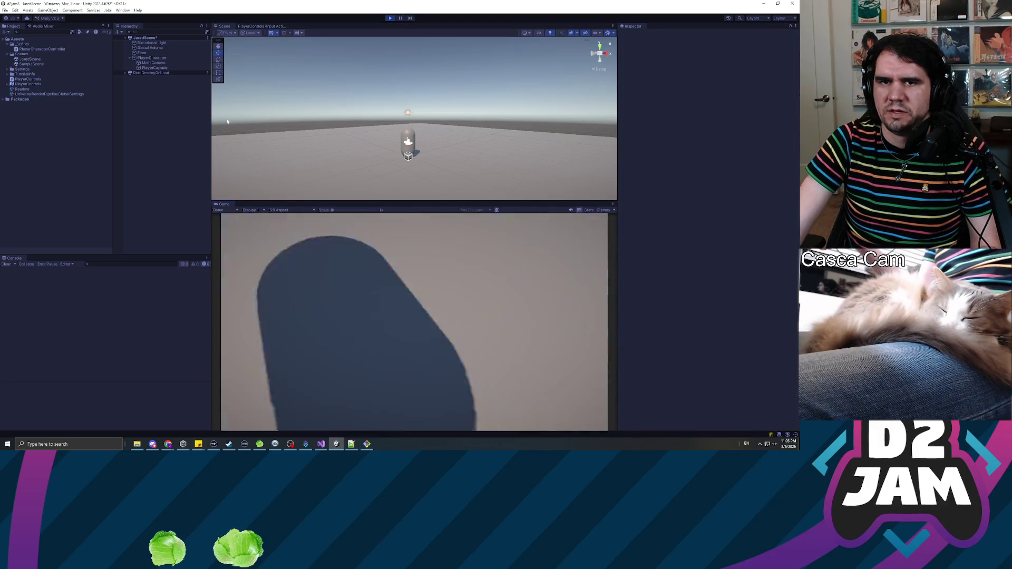
{"action": "left_click", "coordinate": [387, 298]}
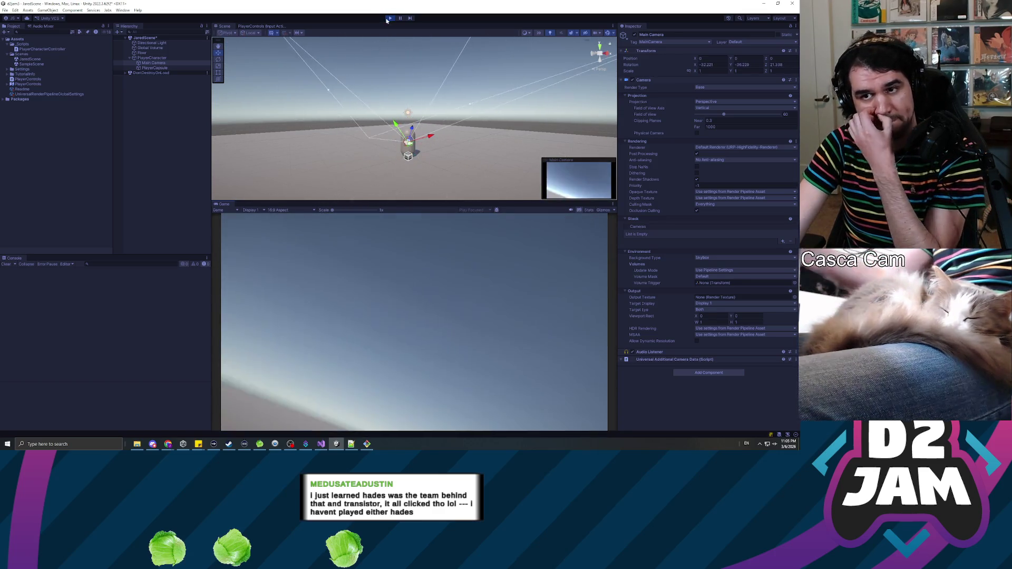
Step: Stop play mode, deselect the Main Camera, save the scene and close Unity
{"action": "key", "text": "ctrl+p"}
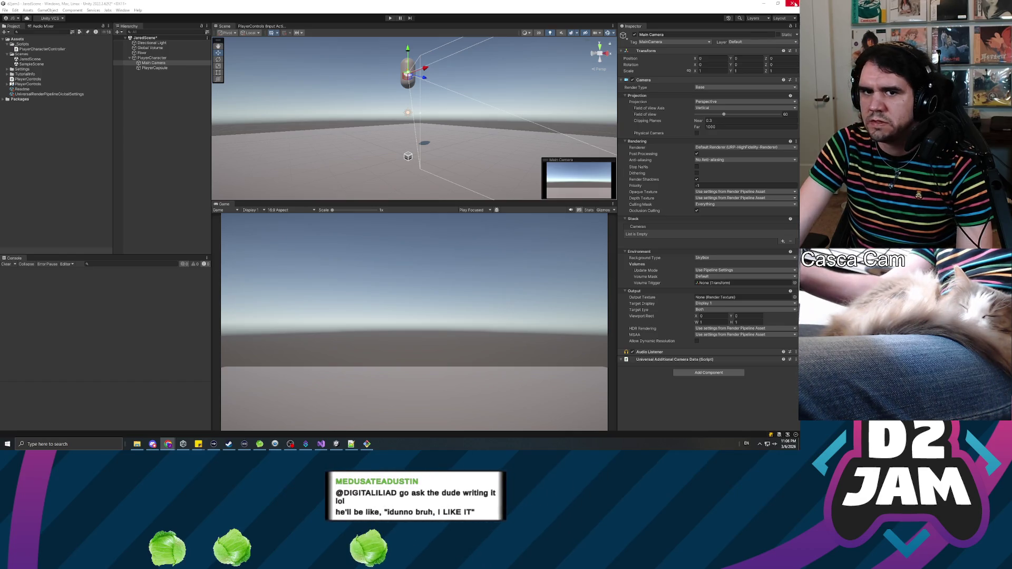
{"action": "left_click", "coordinate": [182, 150]}
{"action": "key", "text": "ctrl+s"}
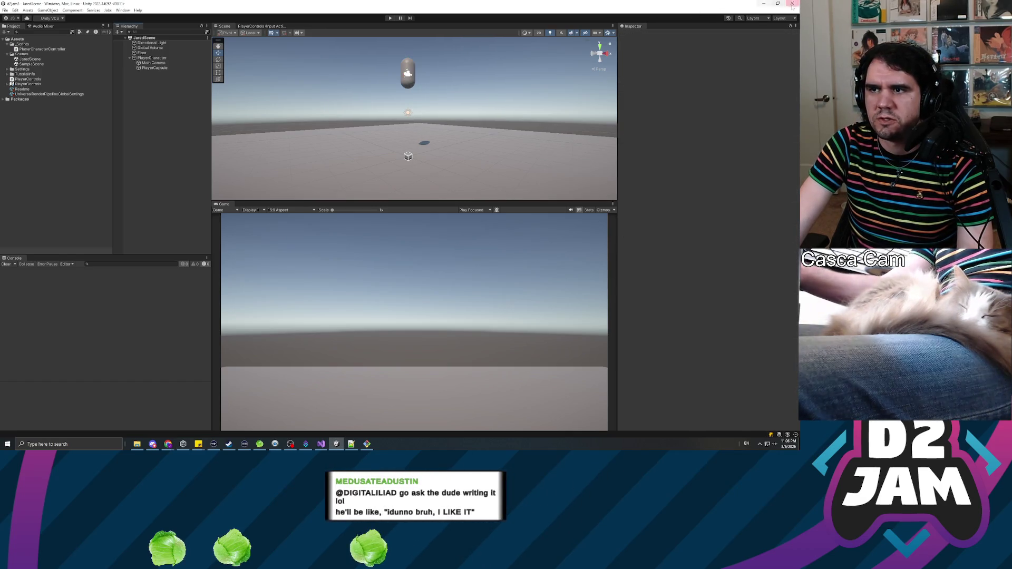
{"action": "key", "text": "alt+F4"}
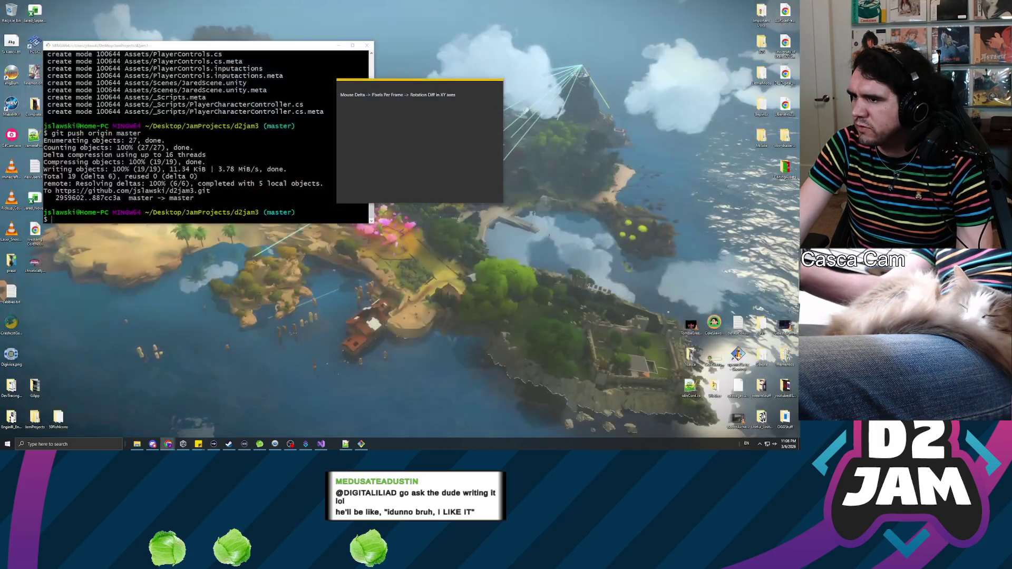
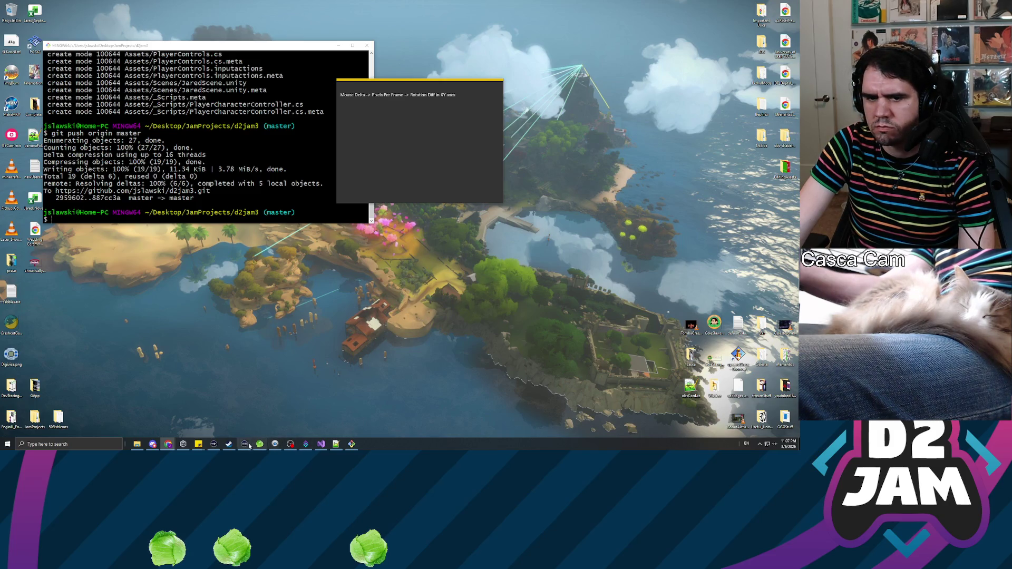
Step: Launch the d2jam3 project from Unity Hub's project list, sorted by Modified, then minimize the Hub
{"action": "left_click", "coordinate": [182, 444]}
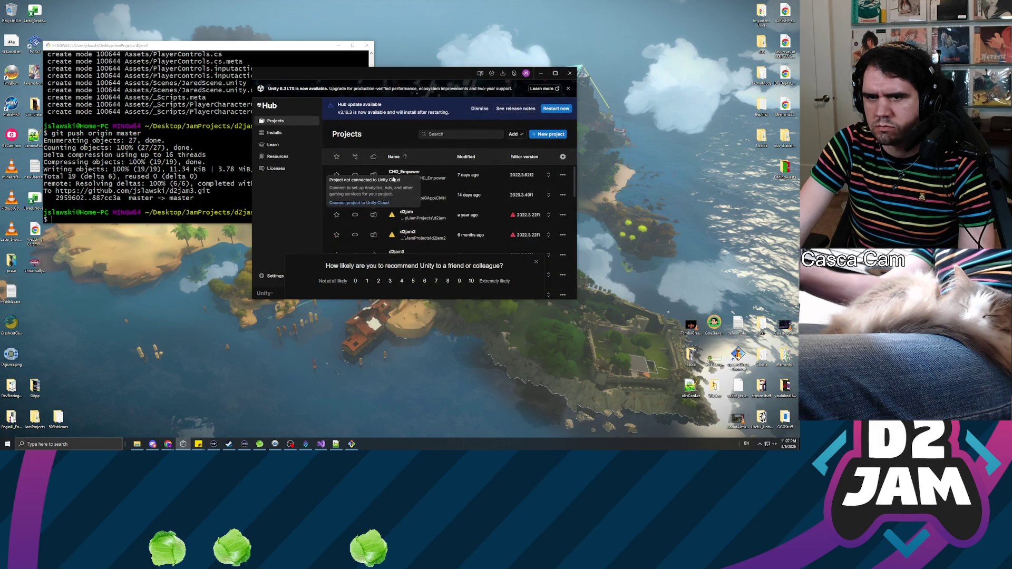
{"action": "scroll", "coordinate": [421, 214], "scroll_direction": "down", "scroll_amount": 1}
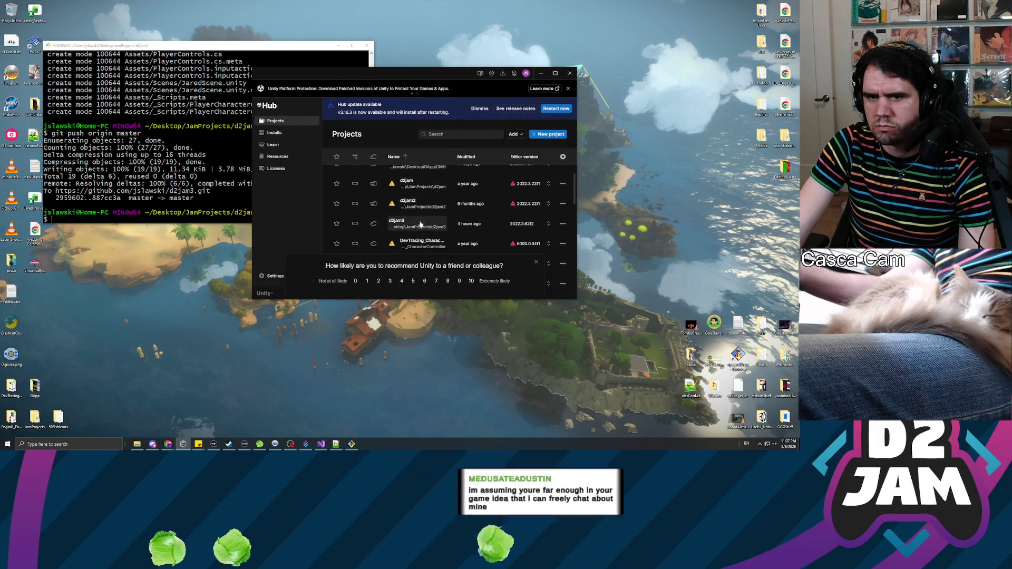
{"action": "left_click", "coordinate": [419, 225]}
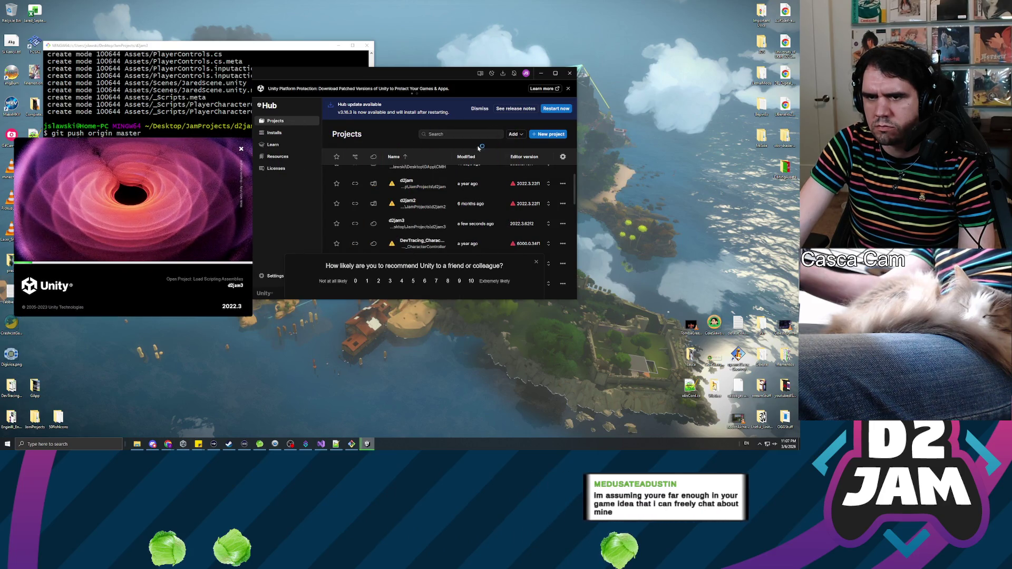
{"action": "left_click", "coordinate": [467, 157]}
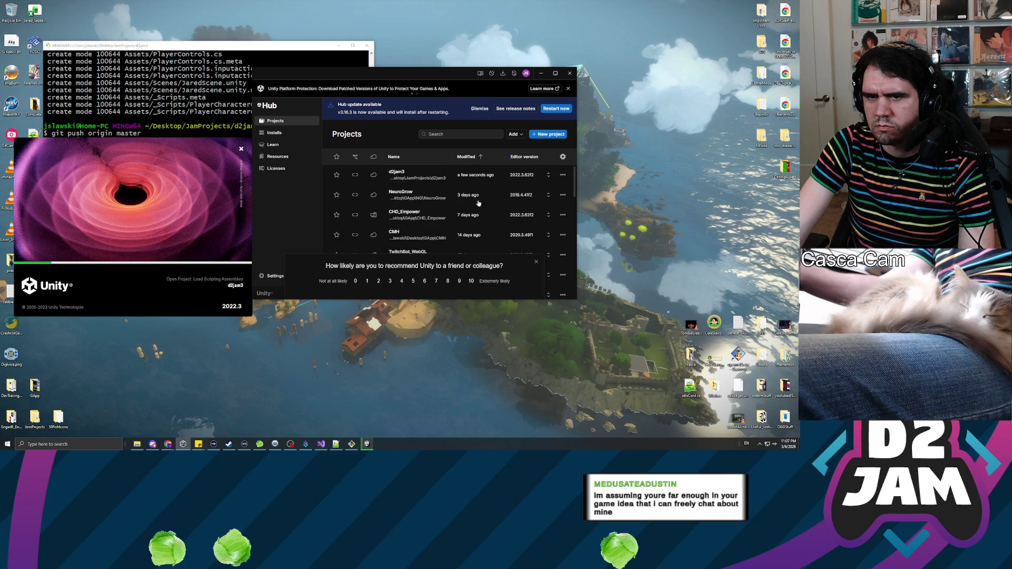
{"action": "left_click", "coordinate": [543, 75]}
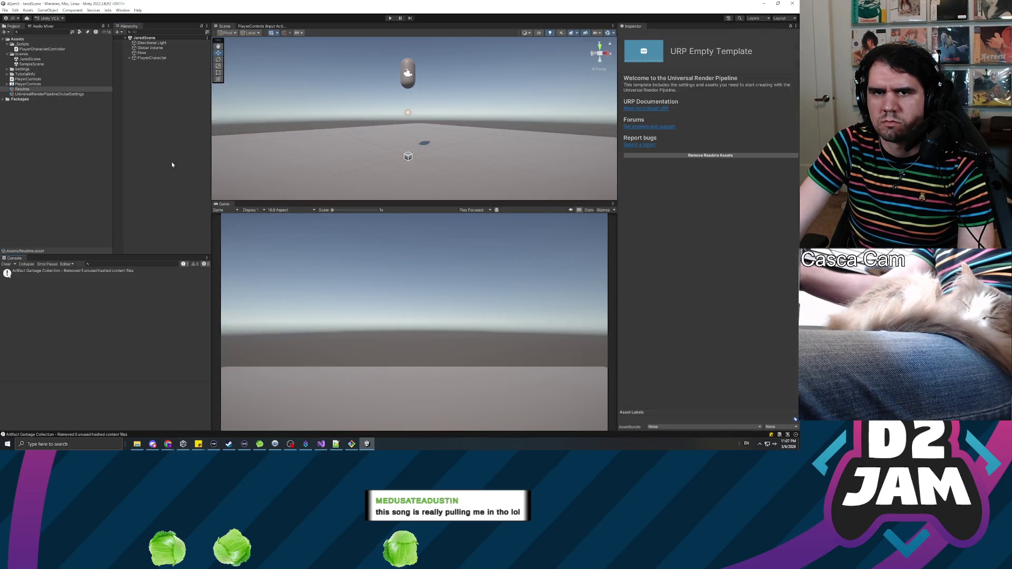
Step: Expand PlayerCharacter in the Hierarchy and select its Main Camera child
{"action": "left_click", "coordinate": [172, 164]}
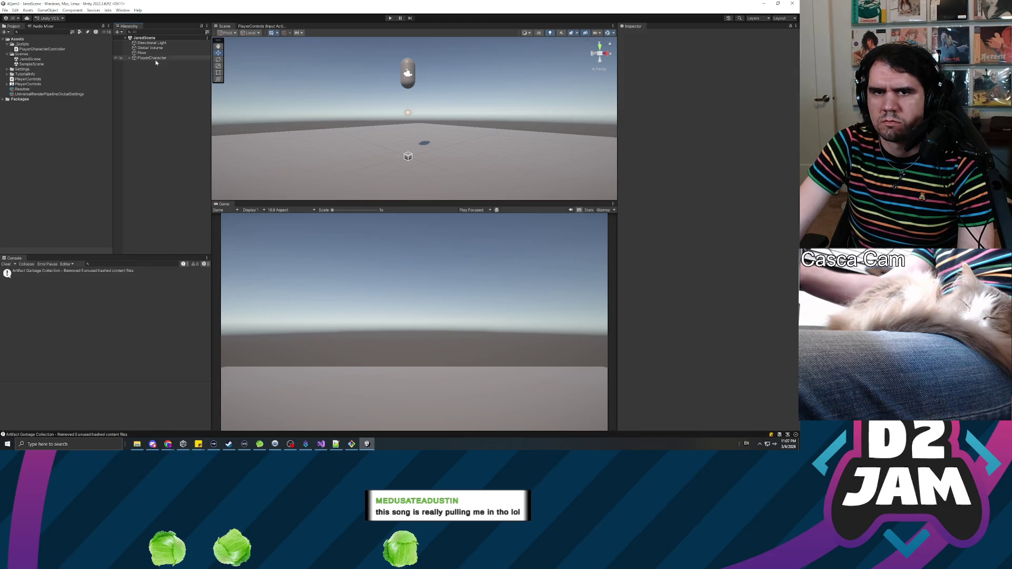
{"action": "left_click", "coordinate": [129, 58]}
{"action": "left_click", "coordinate": [153, 63]}
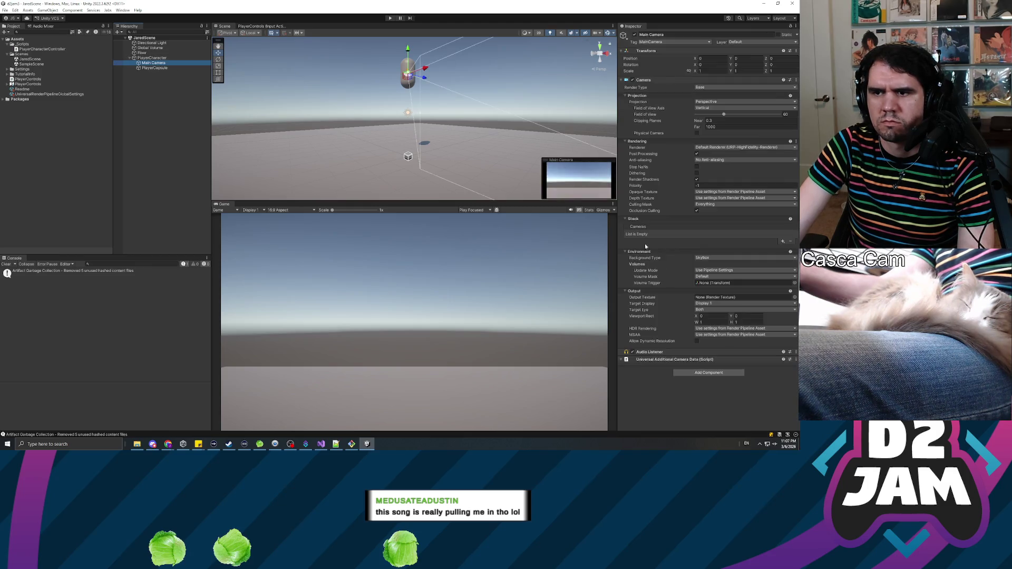
Step: Search Add Component for 'camer', cancel without adding anything, and switch to Visual Studio
{"action": "left_click", "coordinate": [690, 372]}
{"action": "type", "text": "first"}
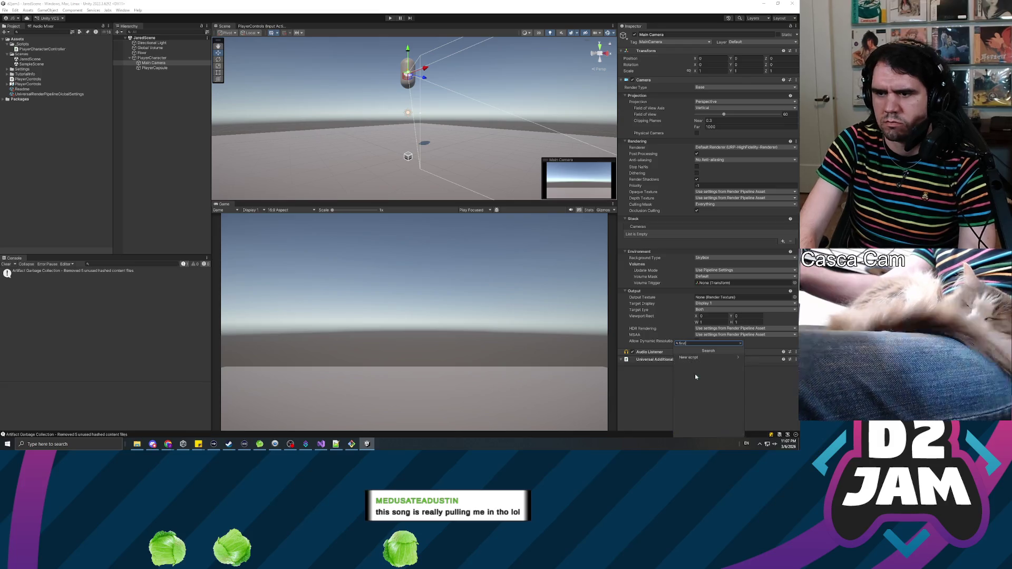
{"action": "key", "text": "BackSpace"}
{"action": "key", "text": "BackSpace"}
{"action": "key", "text": "BackSpace"}
{"action": "type", "text": "camer"}
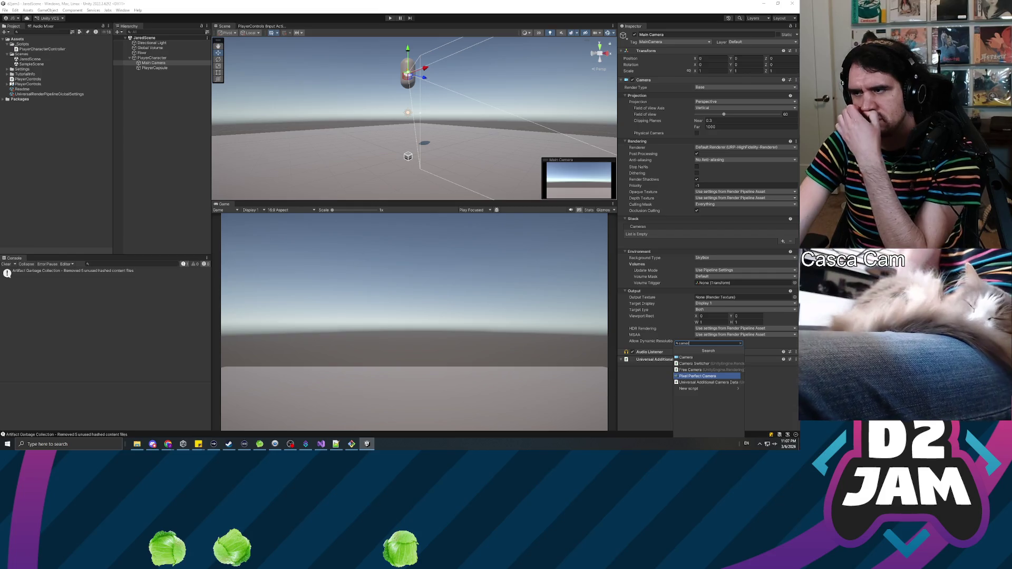
{"action": "key", "text": "Escape"}
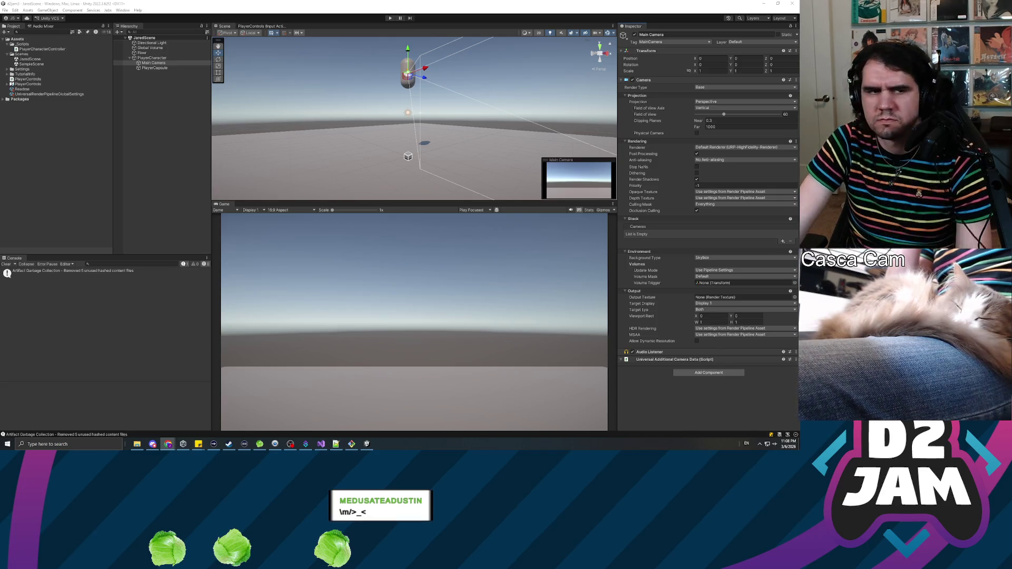
{"action": "key", "text": "alt+Tab"}
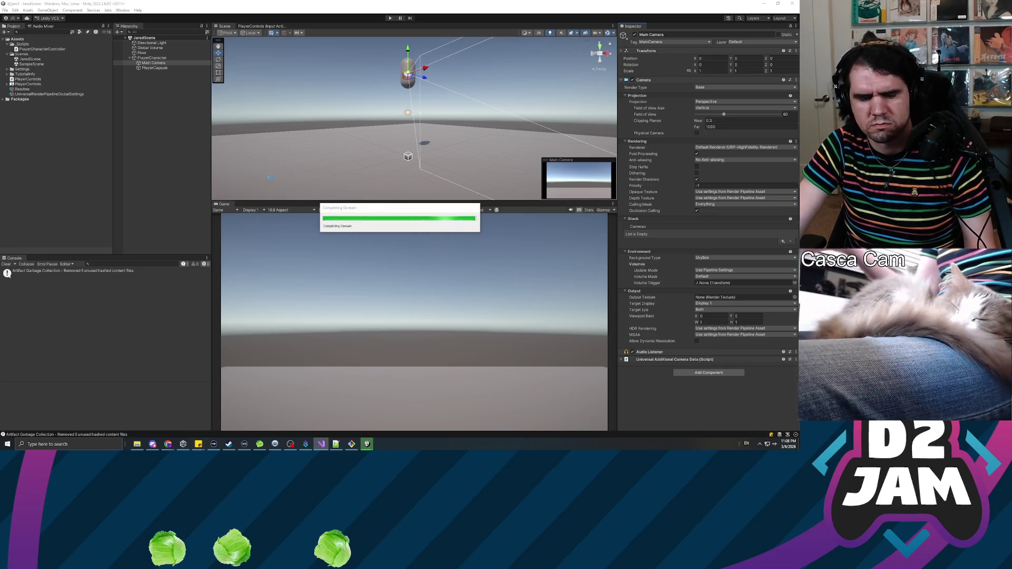
Step: Deselect Main Camera, clear the Console, and start JaredScene in Play mode
{"action": "left_click", "coordinate": [283, 167]}
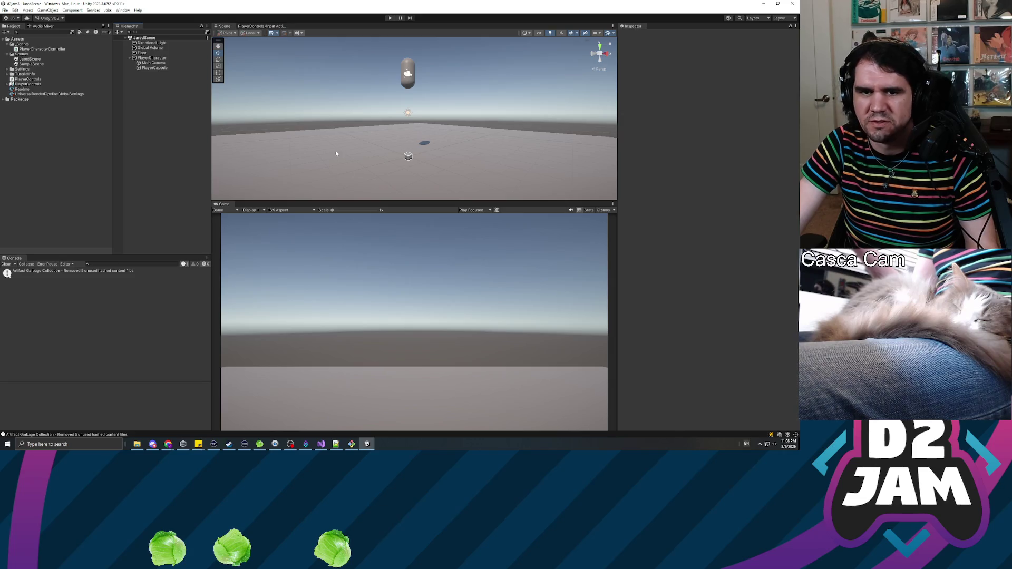
{"action": "left_click", "coordinate": [7, 265]}
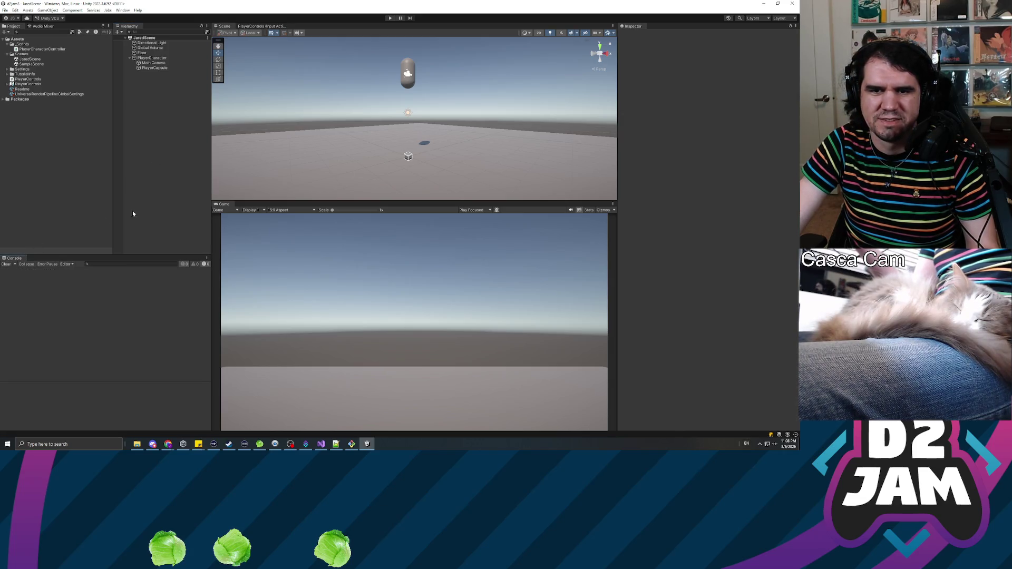
{"action": "left_click", "coordinate": [389, 18]}
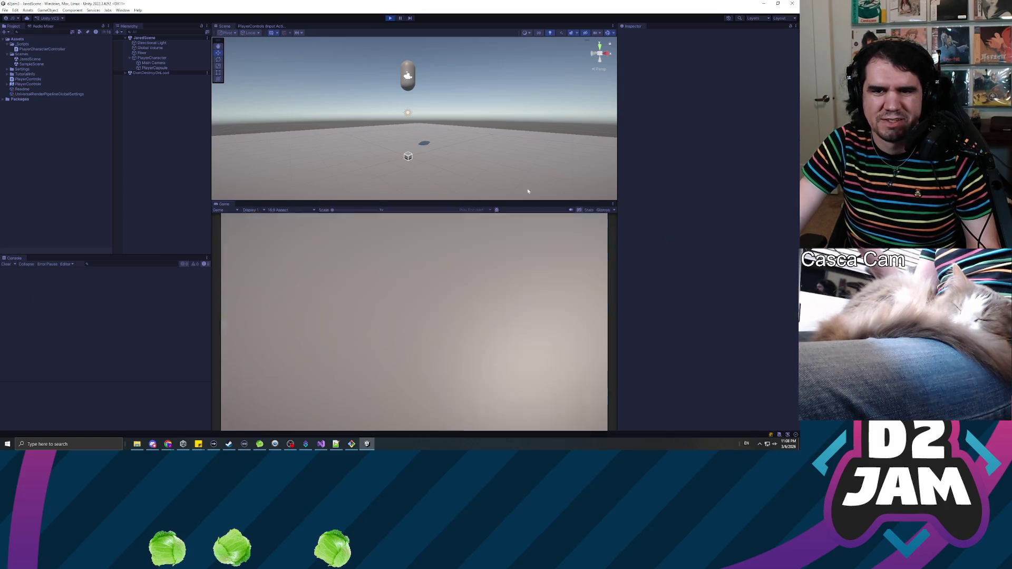
Step: Look and move around in the Game view, select Main Camera to watch its rotation, then stop Play mode
{"action": "left_click", "coordinate": [361, 281]}
{"action": "key", "text": "s"}
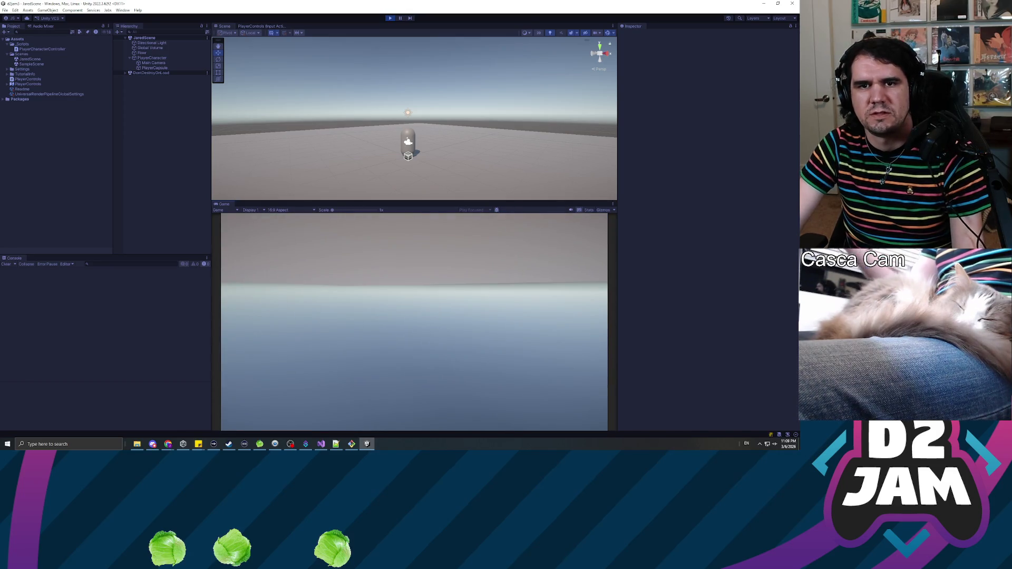
{"action": "key", "text": "Escape"}
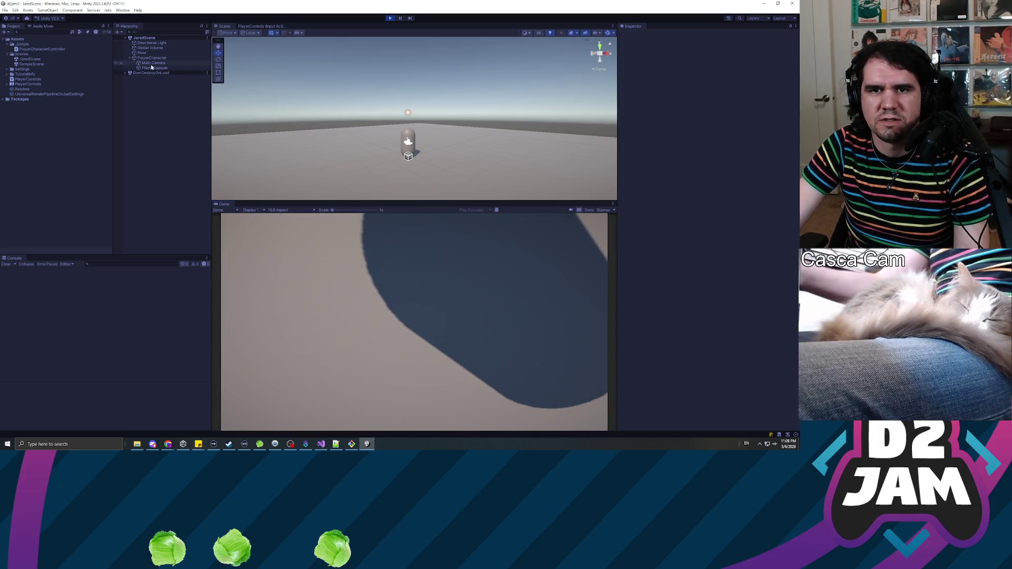
{"action": "left_click", "coordinate": [153, 62]}
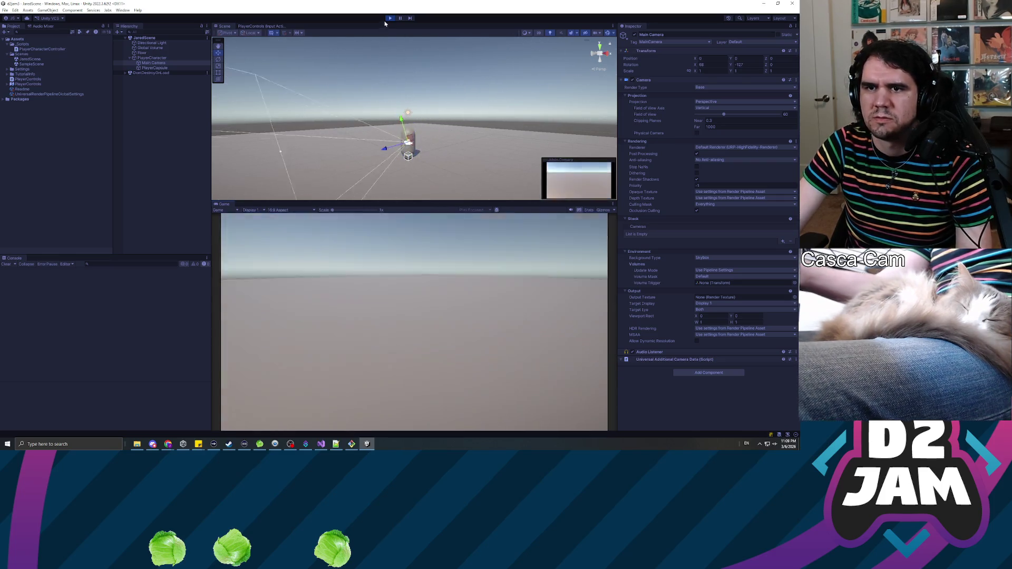
{"action": "key", "text": "ctrl+p"}
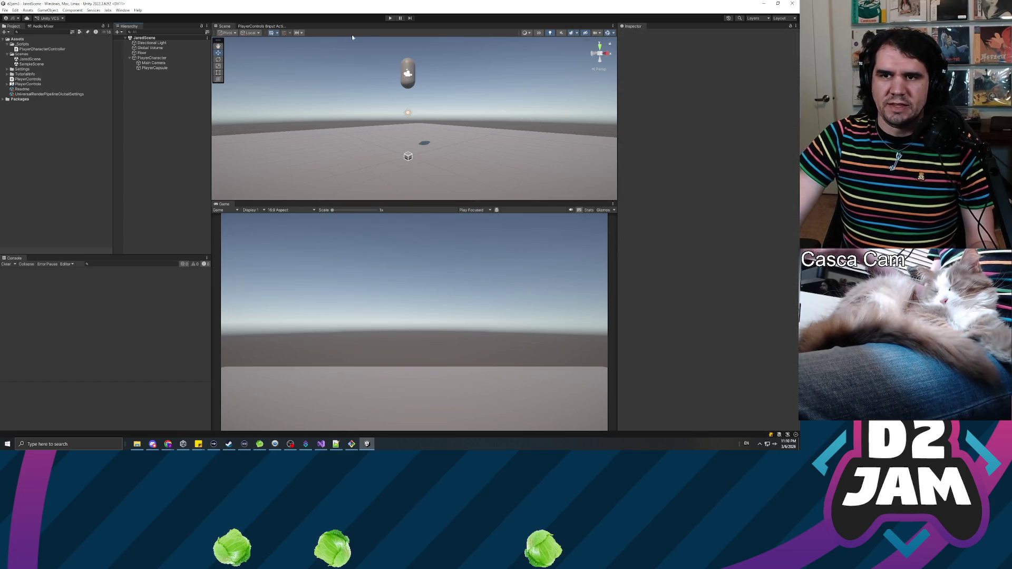
Step: Replay the scene, look up and down to log xRotation values, inspect Main Camera, then stop
{"action": "left_click", "coordinate": [391, 18]}
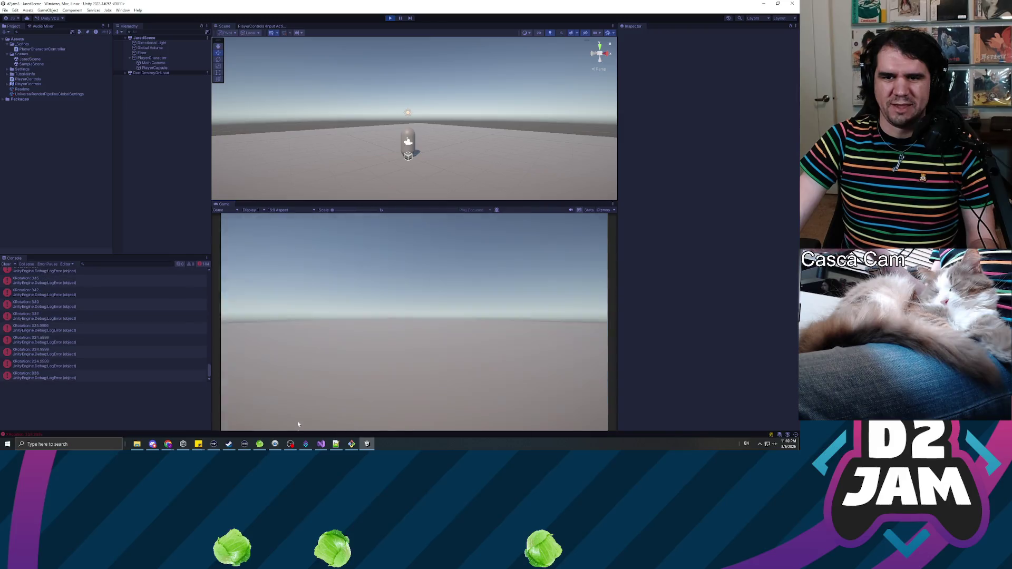
{"action": "left_click", "coordinate": [298, 425]}
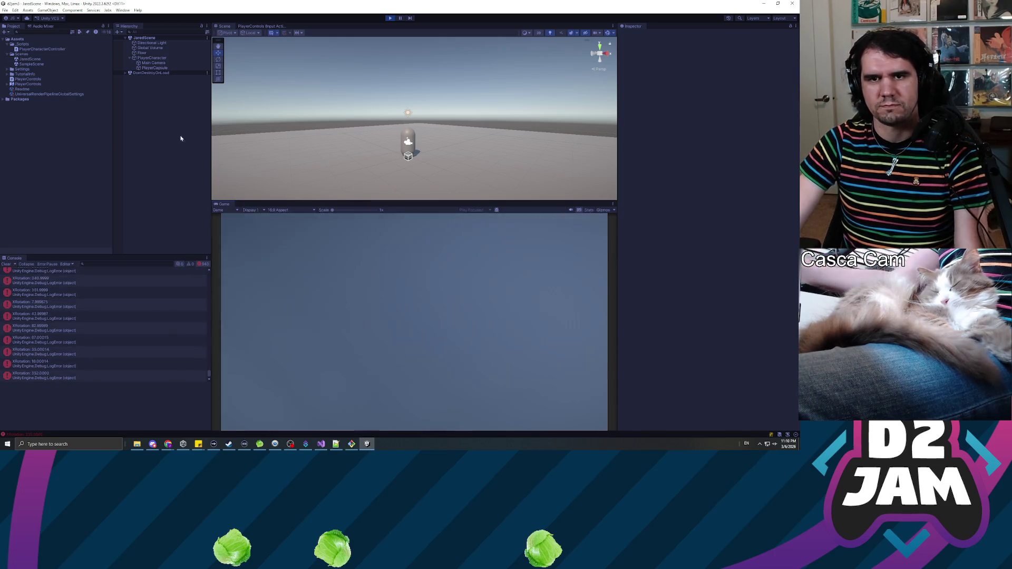
{"action": "left_click", "coordinate": [154, 63]}
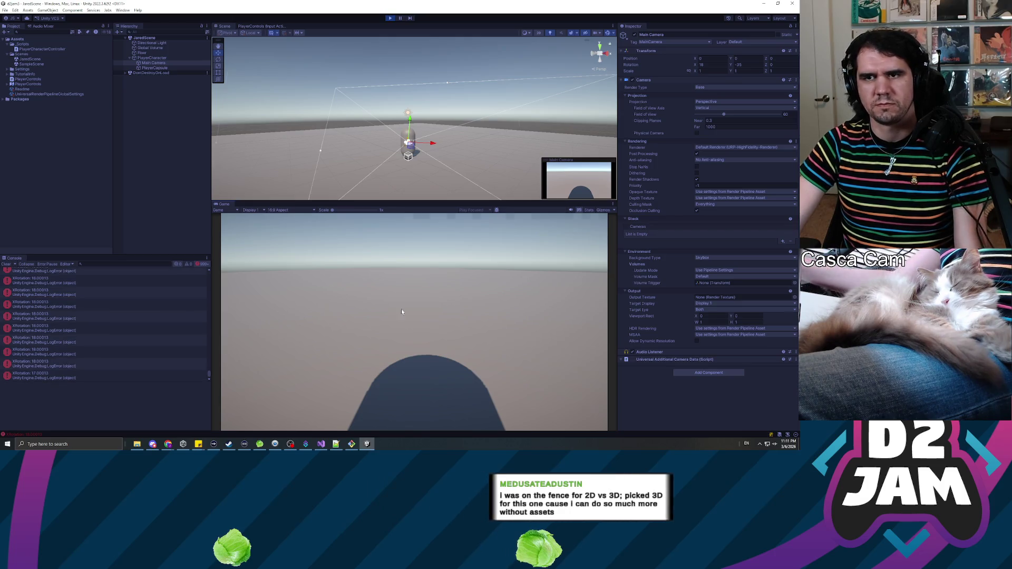
{"action": "key", "text": "ctrl+p"}
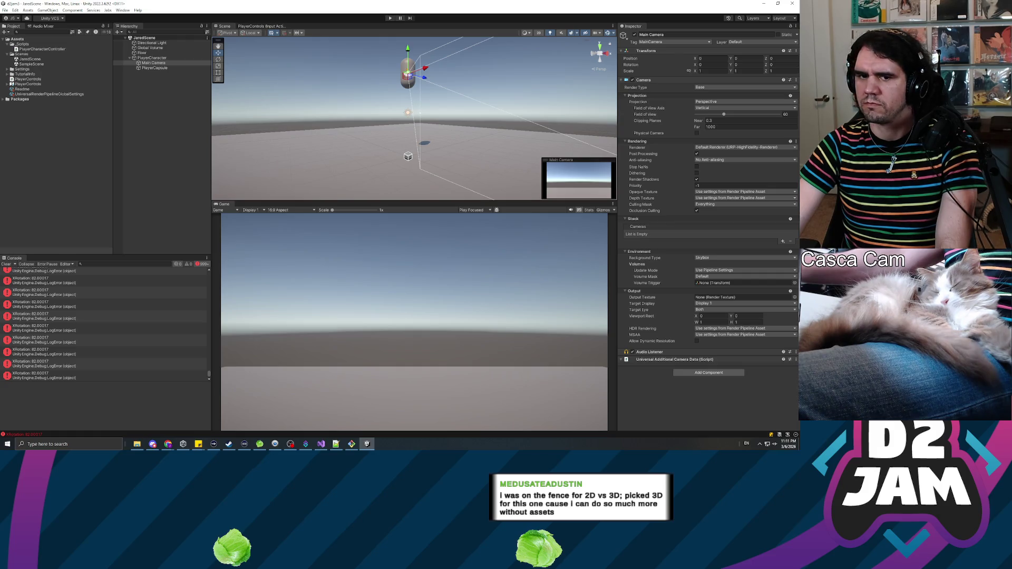
Step: Edit the camera script in Visual Studio, then return to Unity and press Play to recompile
{"action": "key", "text": "alt+Tab"}
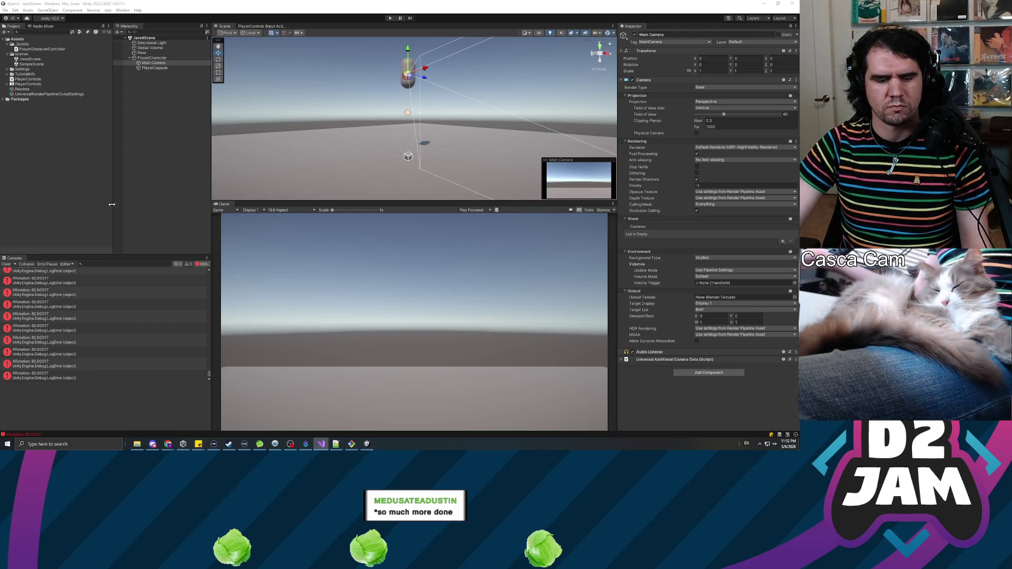
{"action": "left_click", "coordinate": [390, 18]}
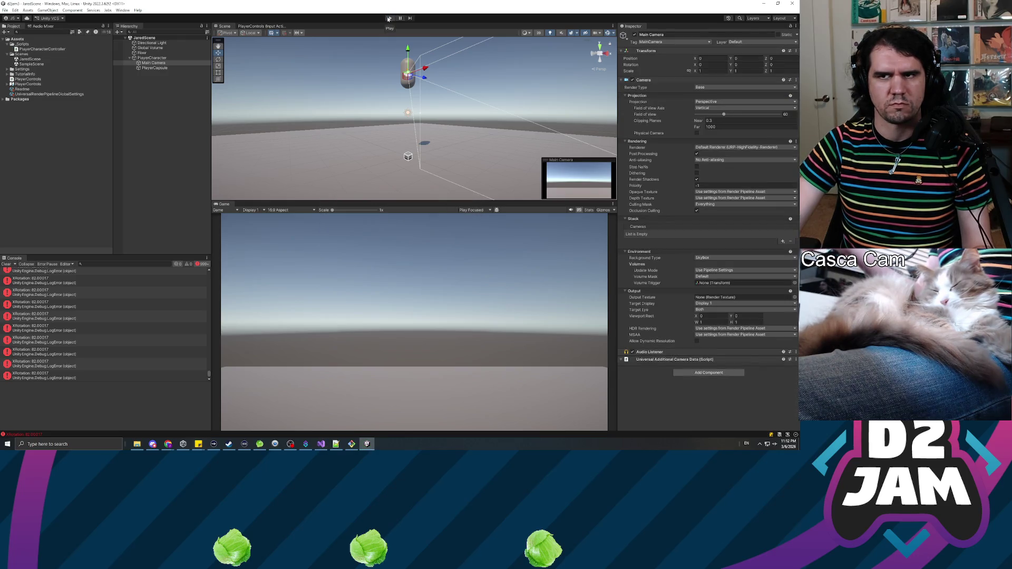
Step: Enter Play mode to test the clamped look and log new xRotation values, then stop
{"action": "left_click", "coordinate": [389, 19]}
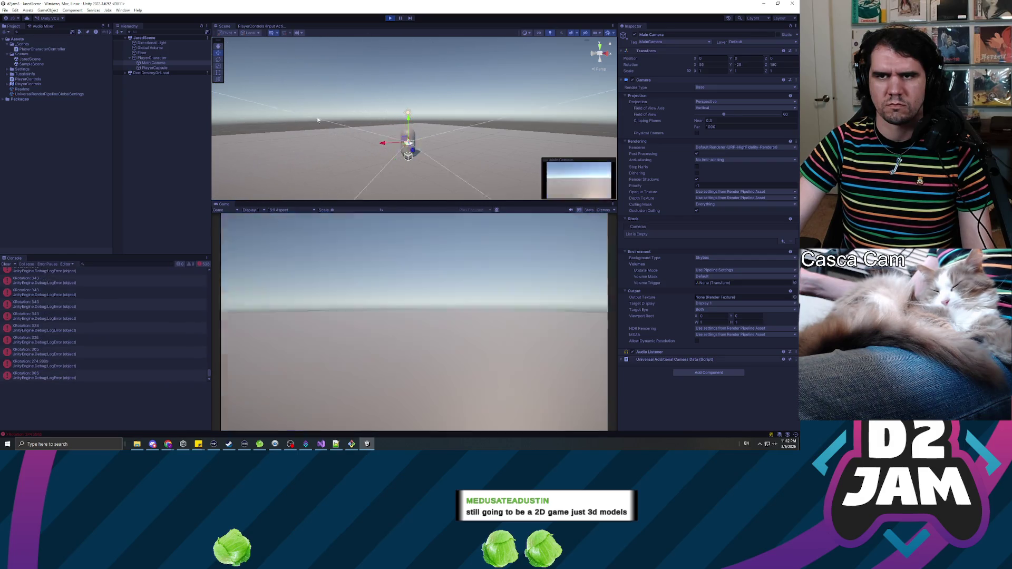
{"action": "key", "text": "ctrl+p"}
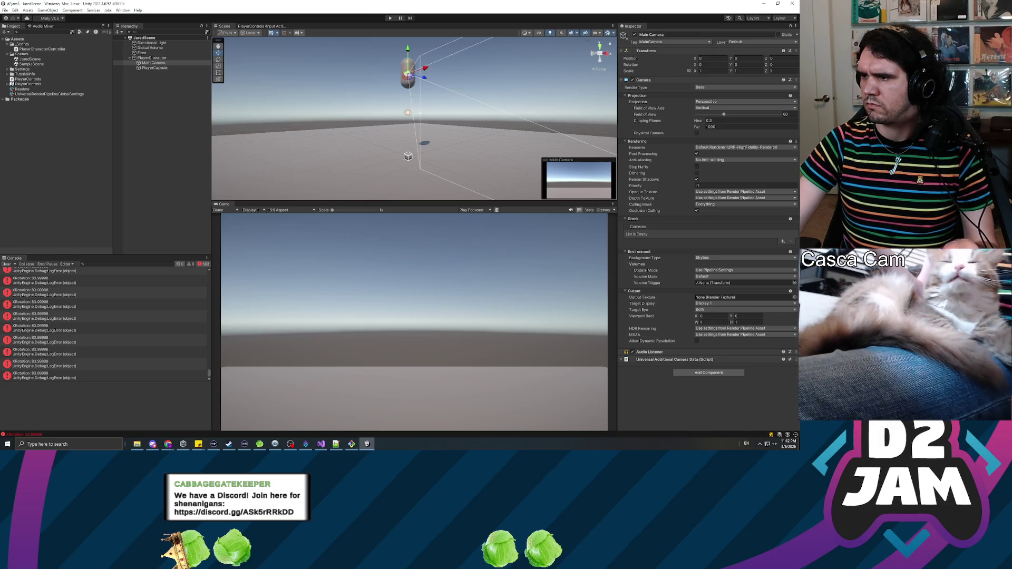
{"action": "key", "text": "alt+Tab"}
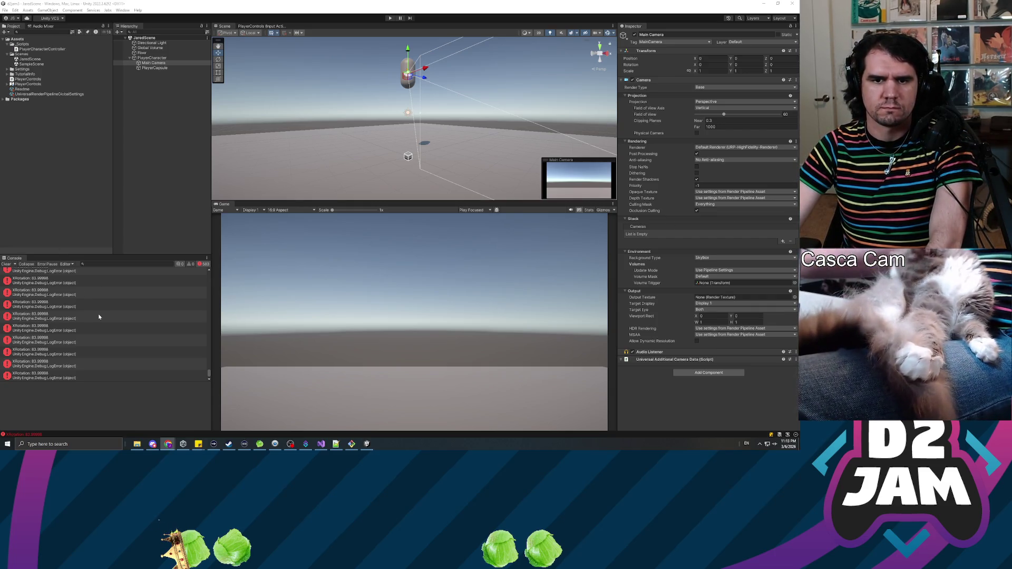
{"action": "scroll", "coordinate": [100, 315], "scroll_direction": "up", "scroll_amount": 2}
{"action": "scroll", "coordinate": [99, 315], "scroll_direction": "up", "scroll_amount": 5}
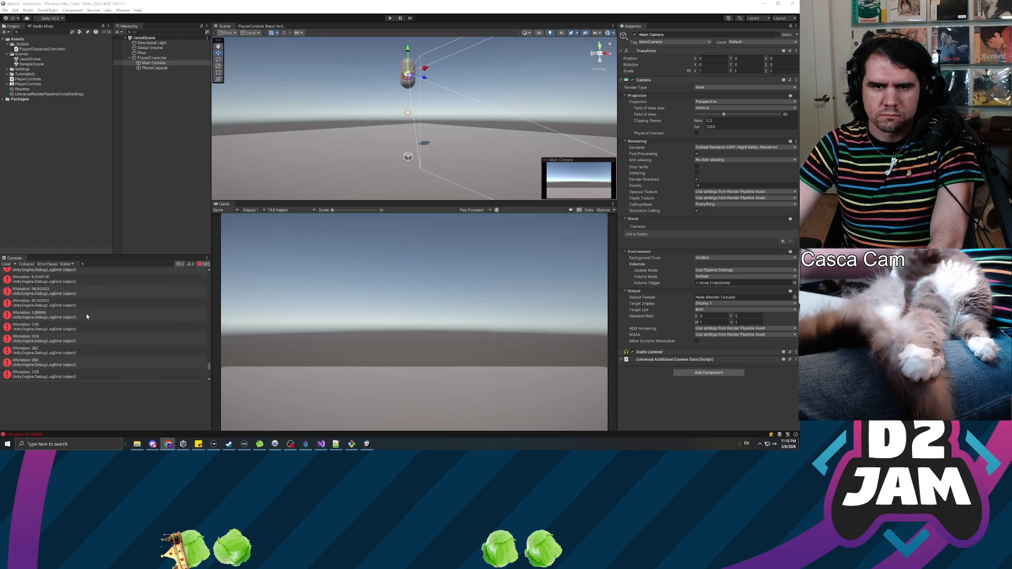
{"action": "scroll", "coordinate": [85, 311], "scroll_direction": "down", "scroll_amount": 3}
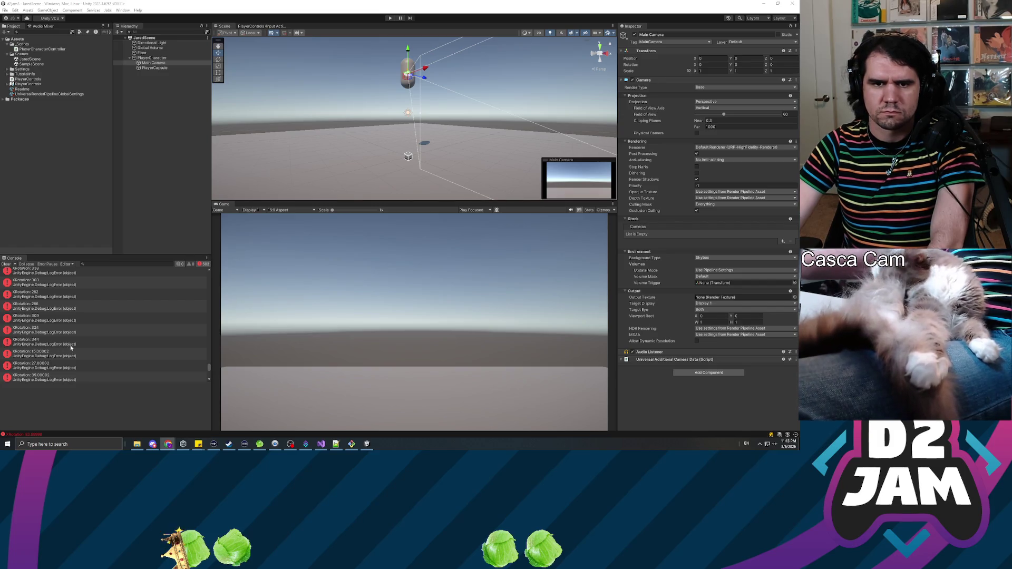
{"action": "scroll", "coordinate": [77, 337], "scroll_direction": "up", "scroll_amount": 3}
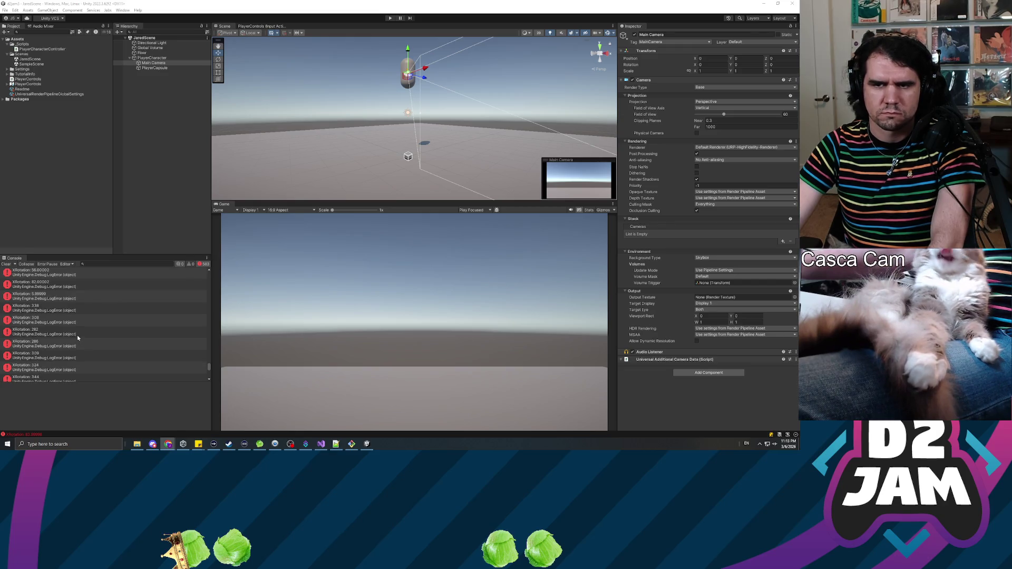
{"action": "scroll", "coordinate": [77, 333], "scroll_direction": "down", "scroll_amount": 6}
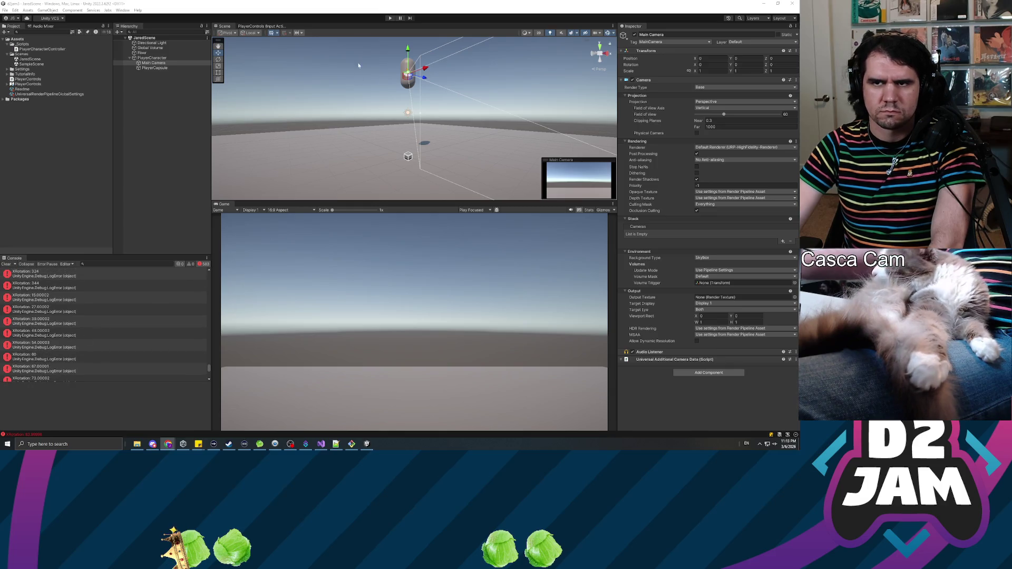
{"action": "left_click", "coordinate": [390, 18]}
Step: Press Play to run the scene and fill the Console with xRotation logs around 280–292
{"action": "left_click", "coordinate": [390, 18]}
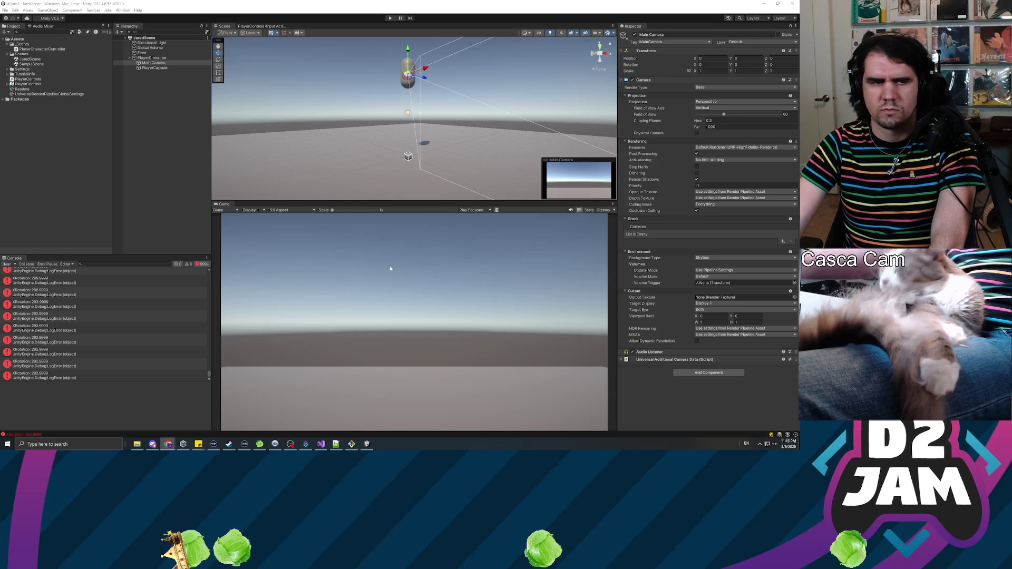
Step: Clear the xRotation logs from the Console, briefly adjust and minimize OBS, then return to Unity
{"action": "left_click", "coordinate": [7, 264]}
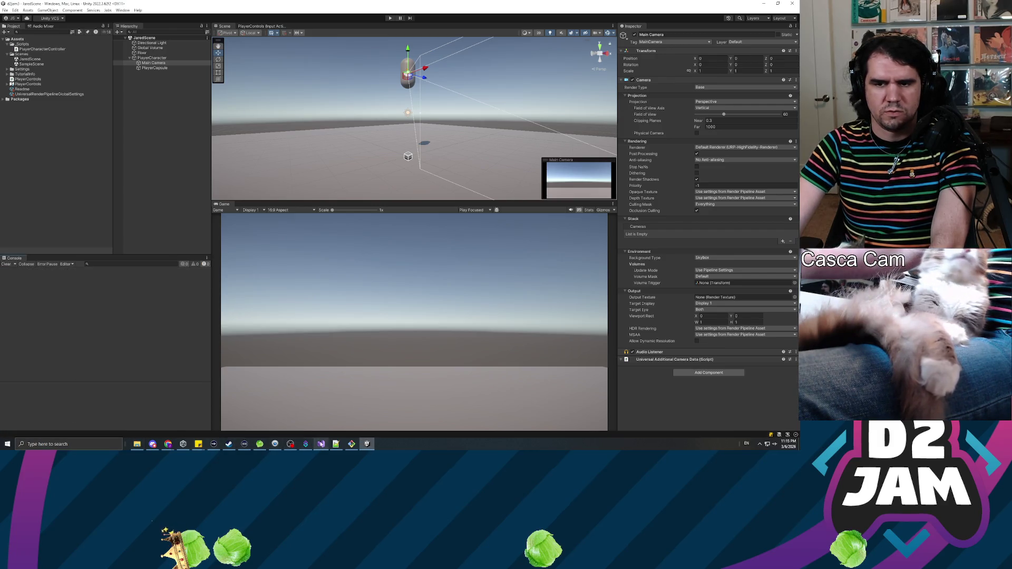
{"action": "left_click", "coordinate": [292, 445]}
{"action": "mouse_move", "coordinate": [214, 259]}
{"action": "left_mouse_down"}
{"action": "mouse_move", "coordinate": [316, 296]}
{"action": "mouse_move", "coordinate": [333, 287]}
{"action": "mouse_move", "coordinate": [323, 274]}
{"action": "left_mouse_up"}
{"action": "left_click", "coordinate": [763, 4]}
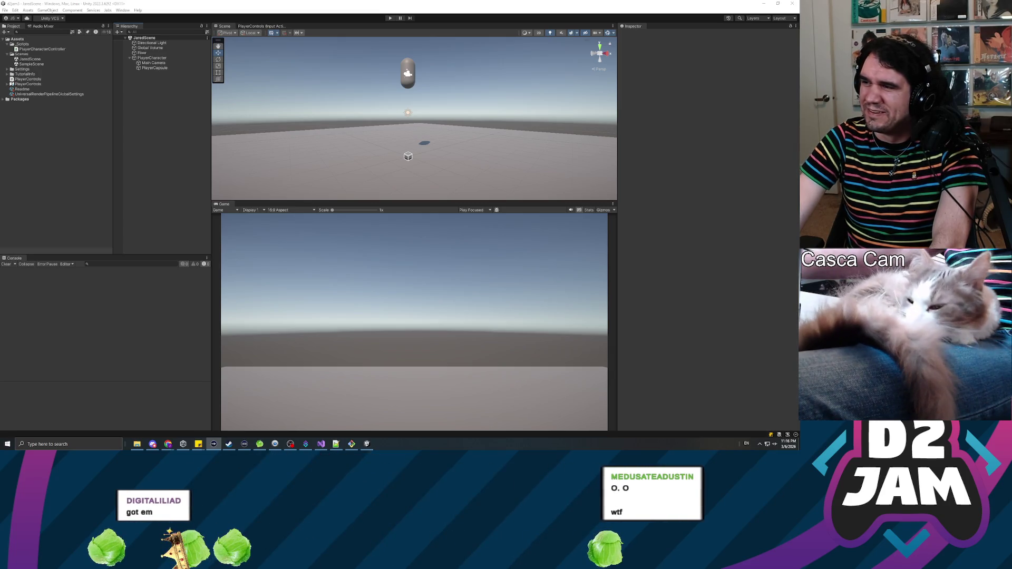
{"action": "left_click", "coordinate": [142, 212]}
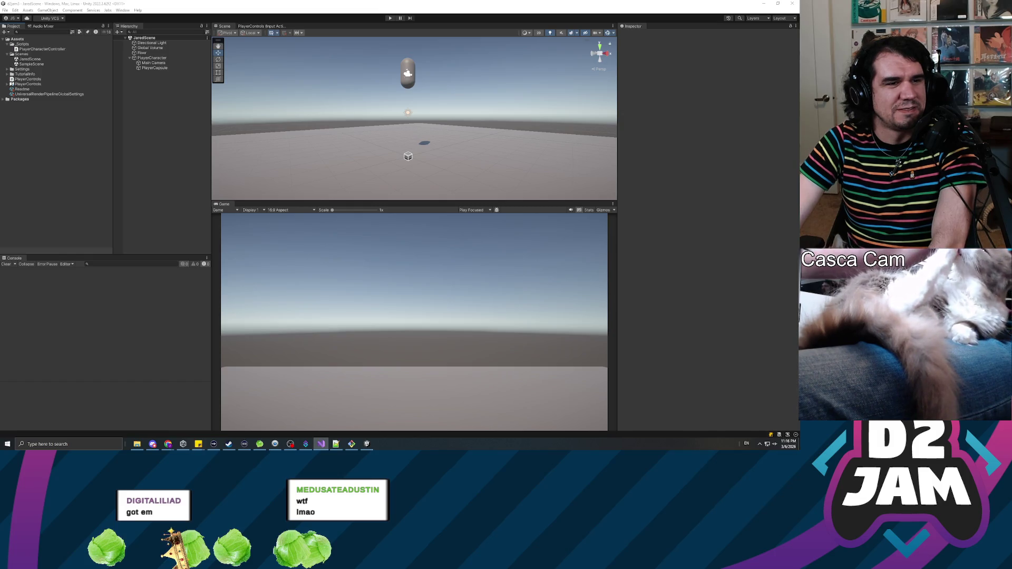
Step: Delete the commented-out GetLatestLookDelta and ApplyGravity methods at the file end and save
{"action": "key", "text": "alt+Tab"}
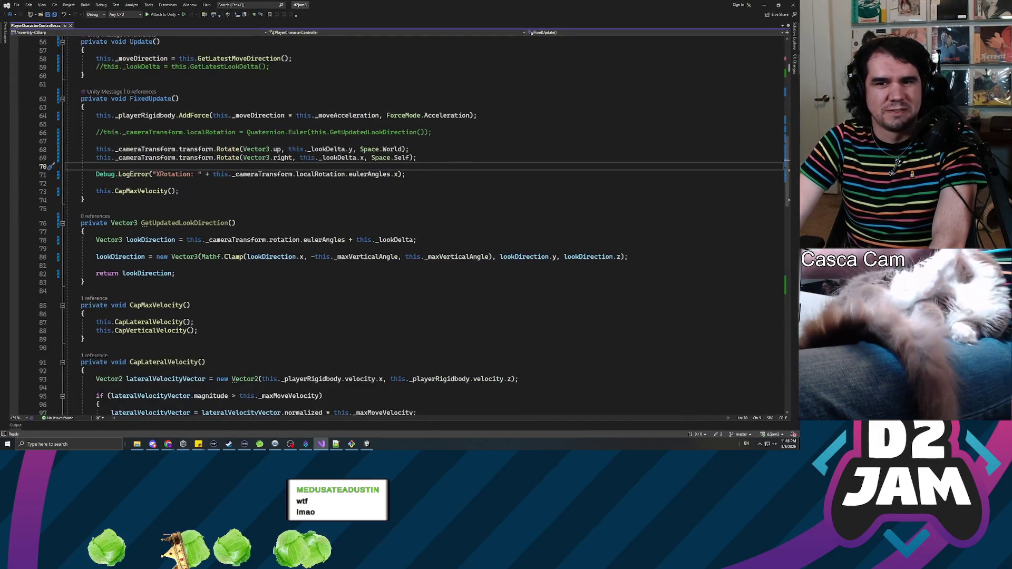
{"action": "scroll", "coordinate": [422, 222], "scroll_direction": "down", "scroll_amount": 19}
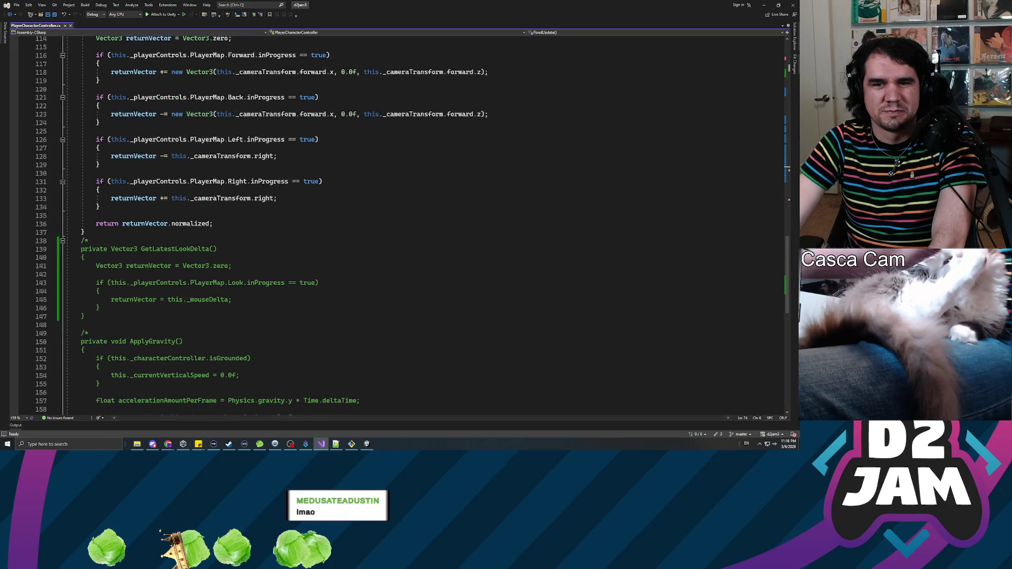
{"action": "scroll", "coordinate": [422, 222], "scroll_direction": "down", "scroll_amount": 5}
{"action": "mouse_move", "coordinate": [88, 367]}
{"action": "left_mouse_down"}
{"action": "mouse_move", "coordinate": [68, 270]}
{"action": "mouse_move", "coordinate": [67, 123]}
{"action": "left_mouse_up"}
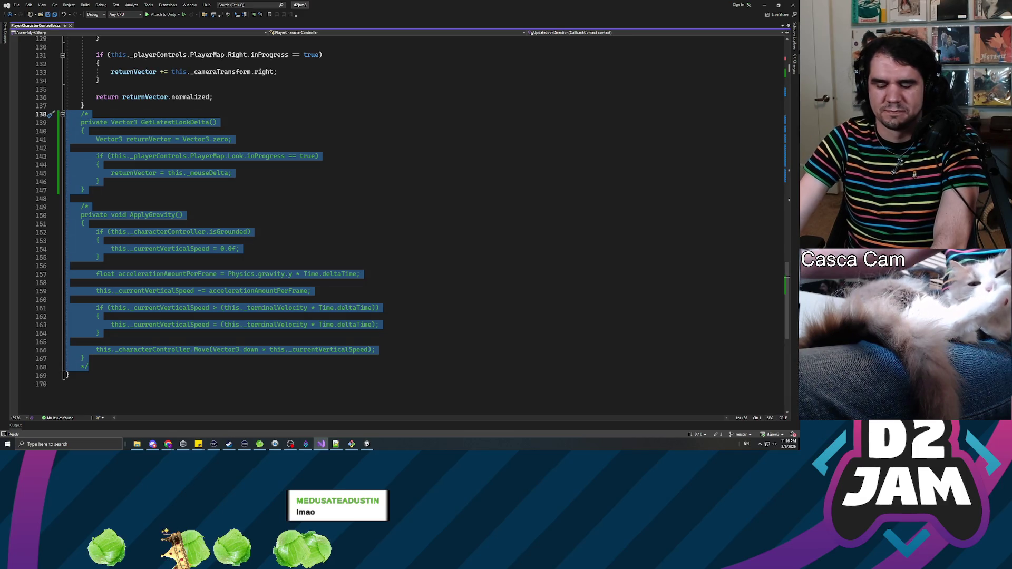
{"action": "key", "text": "BackSpace"}
{"action": "key", "text": "BackSpace"}
{"action": "key", "text": "ctrl+s"}
Step: Insert blank lines after the XRotation log in FixedUpdate, before CapMaxVelocity
{"action": "scroll", "coordinate": [401, 221], "scroll_direction": "up", "scroll_amount": 17}
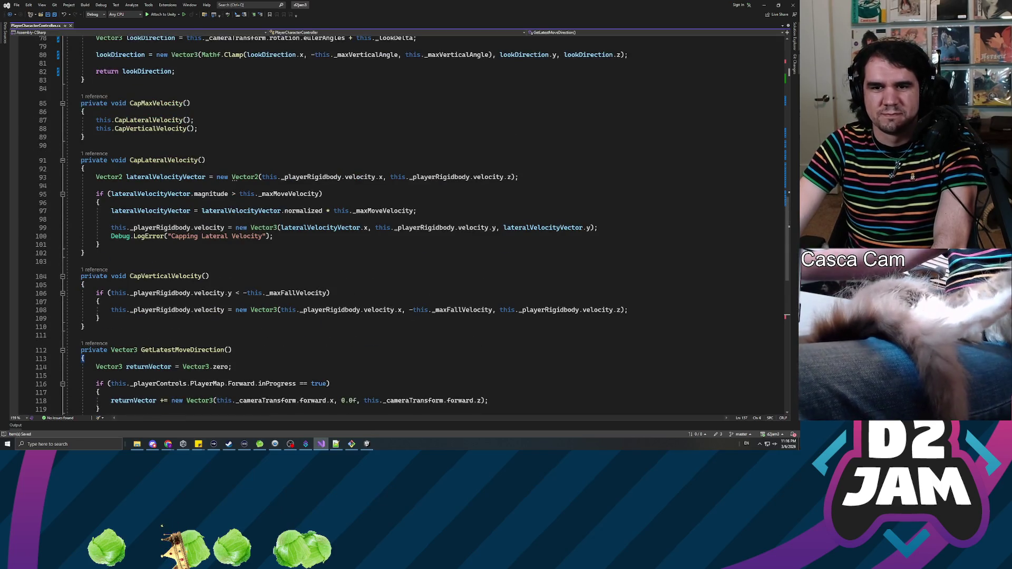
{"action": "scroll", "coordinate": [401, 222], "scroll_direction": "up", "scroll_amount": 2}
{"action": "scroll", "coordinate": [400, 222], "scroll_direction": "up", "scroll_amount": 9}
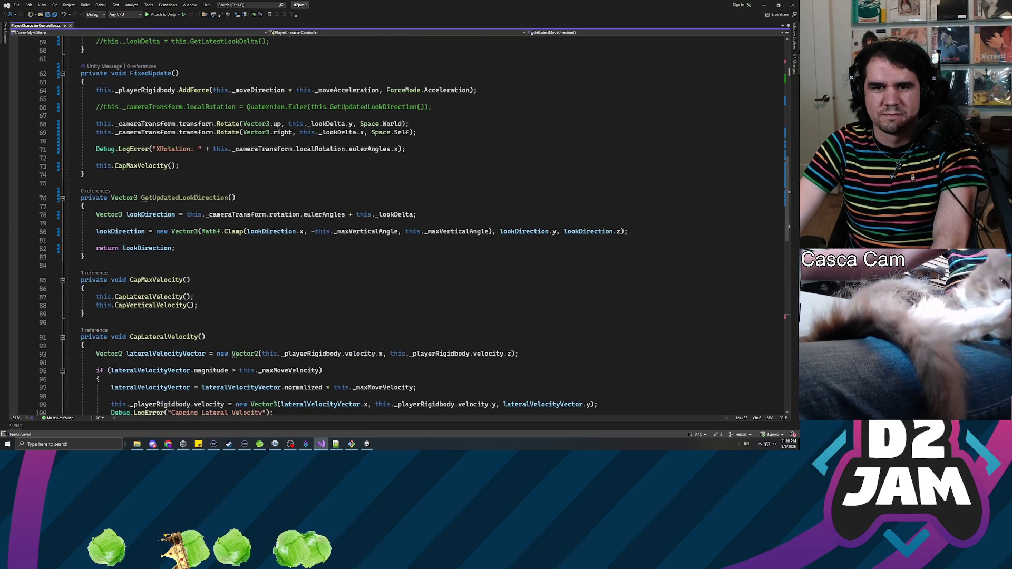
{"action": "left_click", "coordinate": [174, 267]}
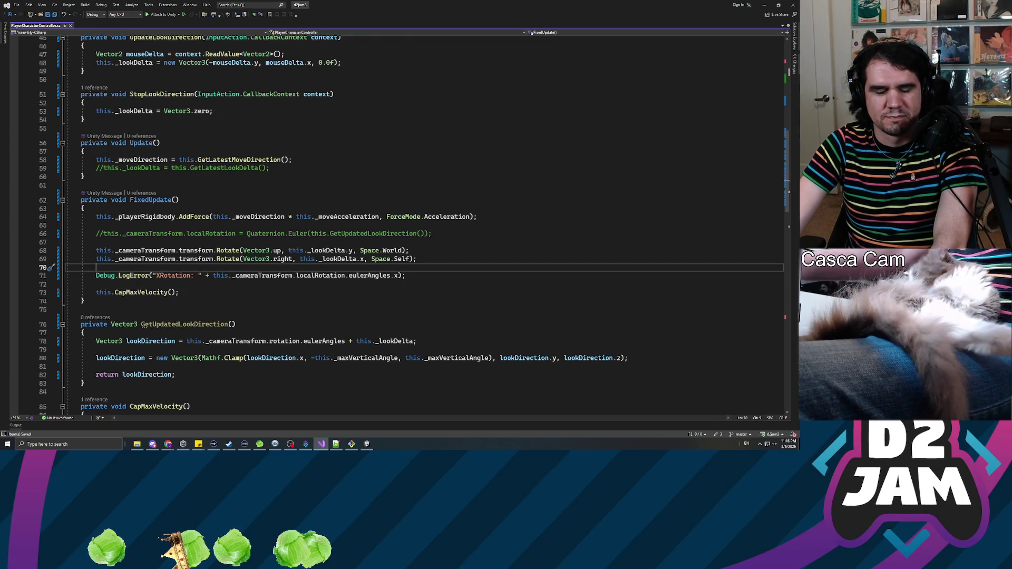
{"action": "left_click", "coordinate": [96, 284]}
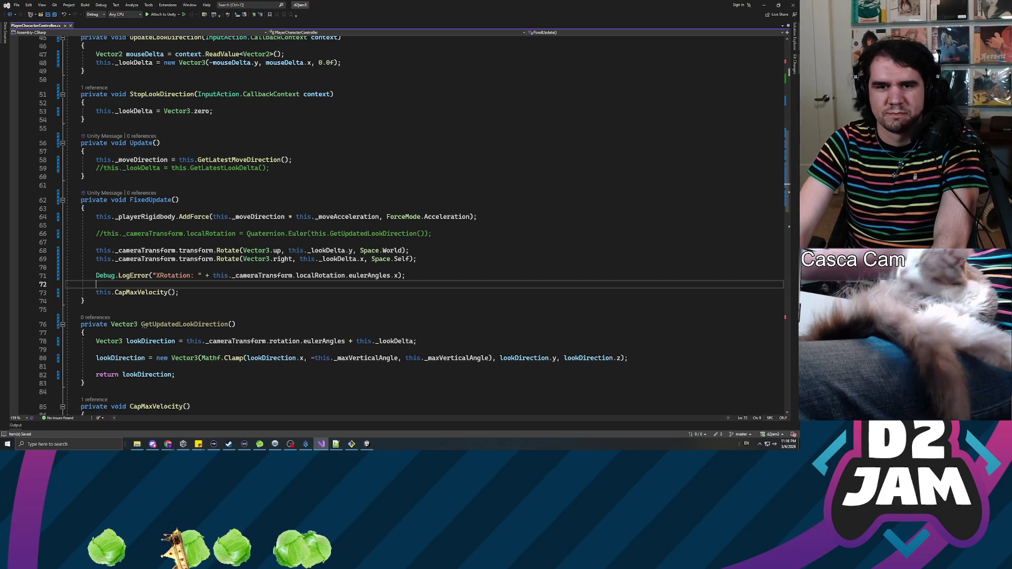
{"action": "key", "text": "Return"}
{"action": "key", "text": "Return"}
{"action": "key", "text": "Up"}
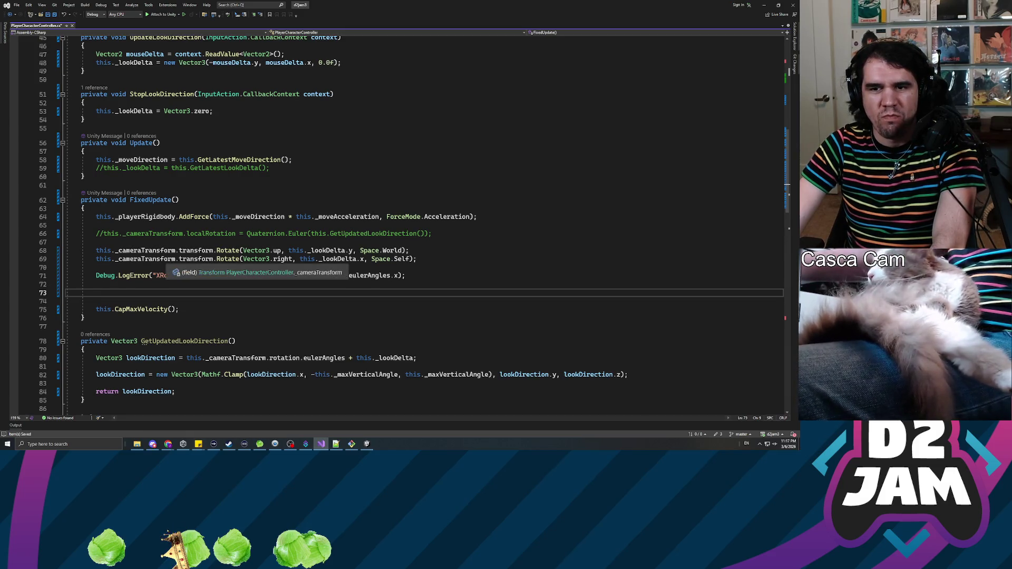
{"action": "left_click", "coordinate": [96, 267]}
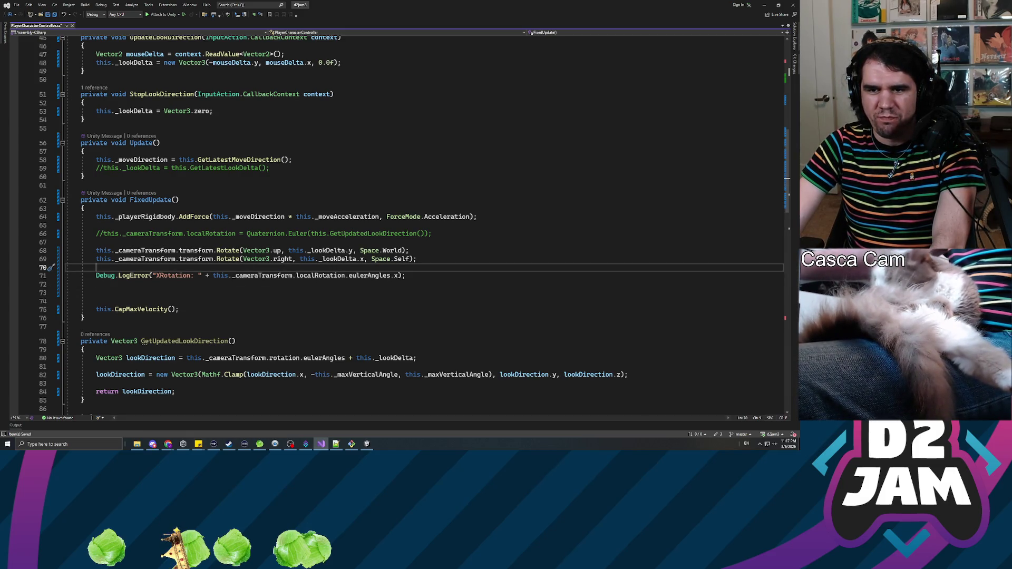
{"action": "left_click", "coordinate": [96, 292]}
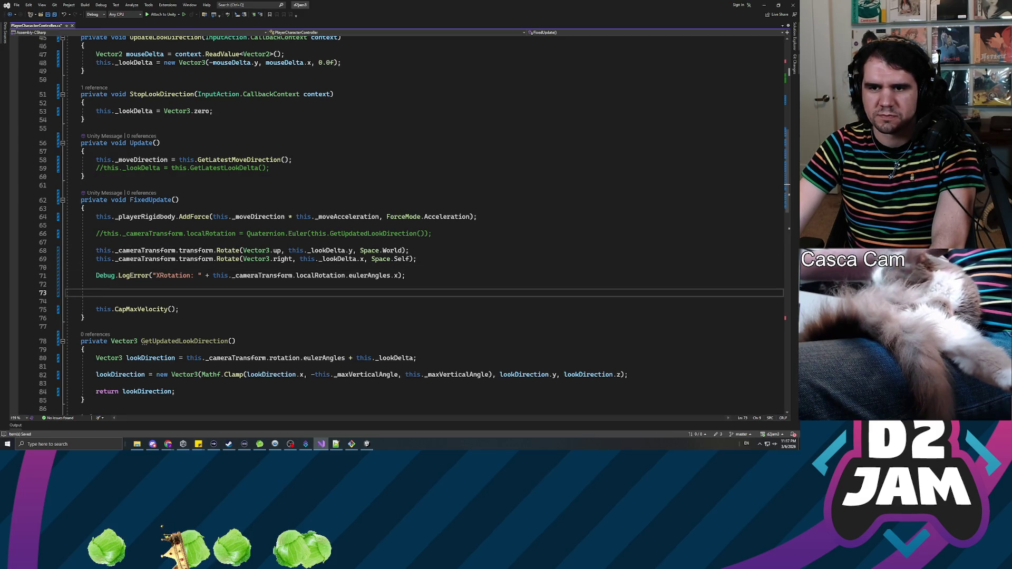
{"action": "scroll", "coordinate": [414, 223], "scroll_direction": "down", "scroll_amount": 3}
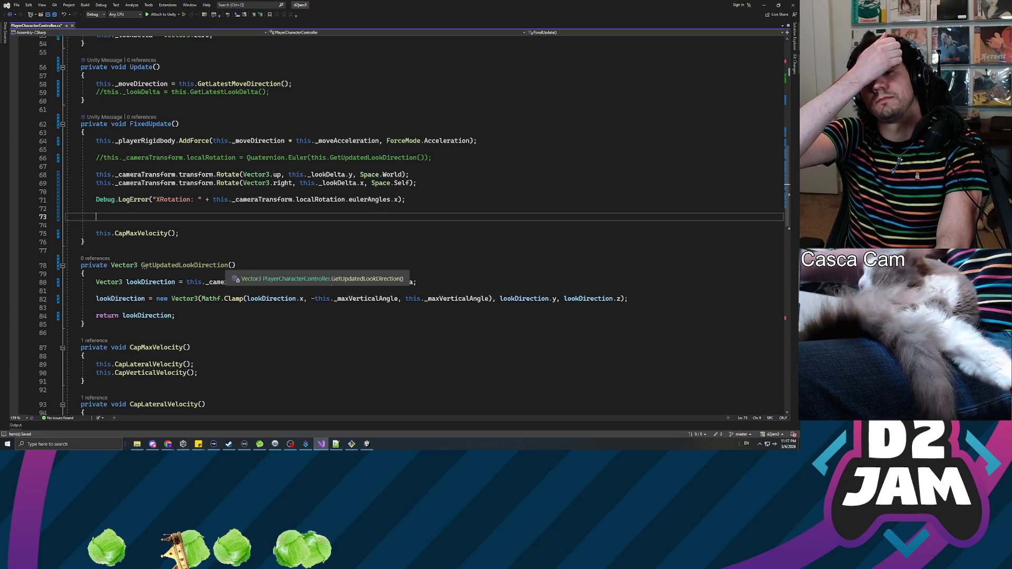
Step: Write 'if (this._cameraTransform.localRotation.eulerAngles.x > 180)' in FixedUpdate and start its body
{"action": "type", "text": "if ()"}
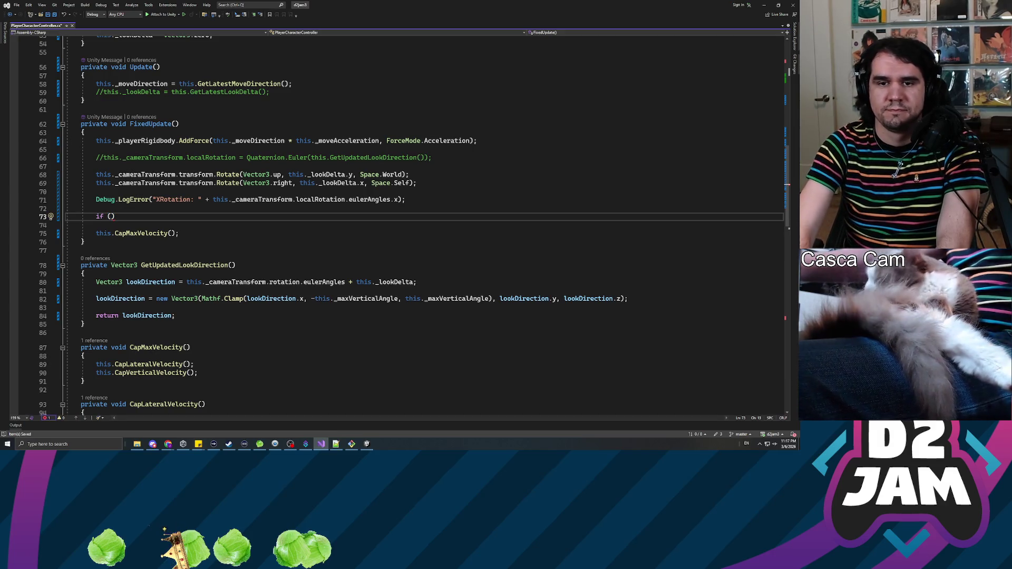
{"action": "key", "text": "Left"}
{"action": "type", "text": "this."}
{"action": "type", "text": "_cameraTransform"}
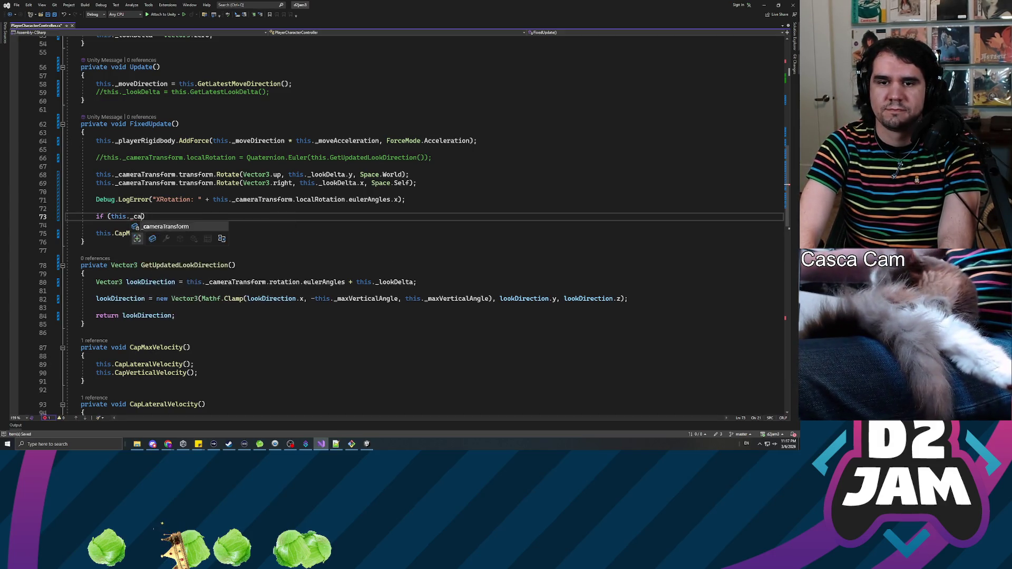
{"action": "type", "text": ".trans"}
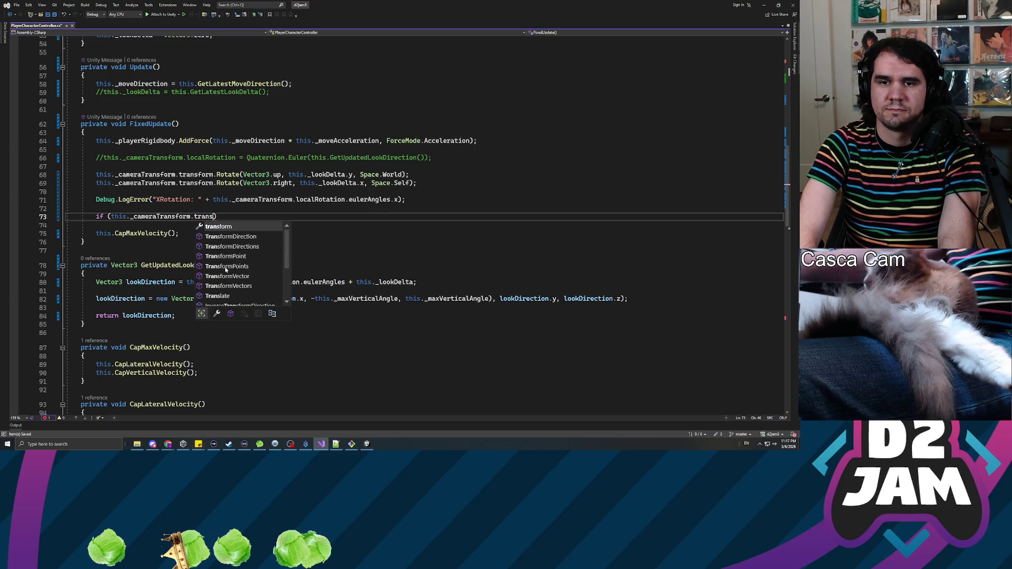
{"action": "key", "text": "BackSpace"}
{"action": "key", "text": "BackSpace"}
{"action": "key", "text": "BackSpace"}
{"action": "type", "text": "local"}
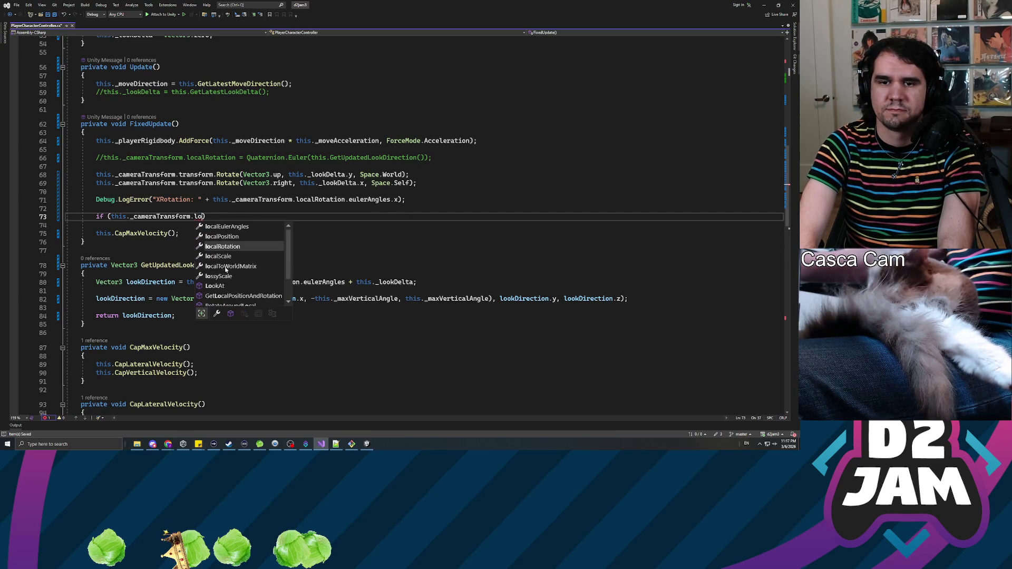
{"action": "type", "text": "rotat"}
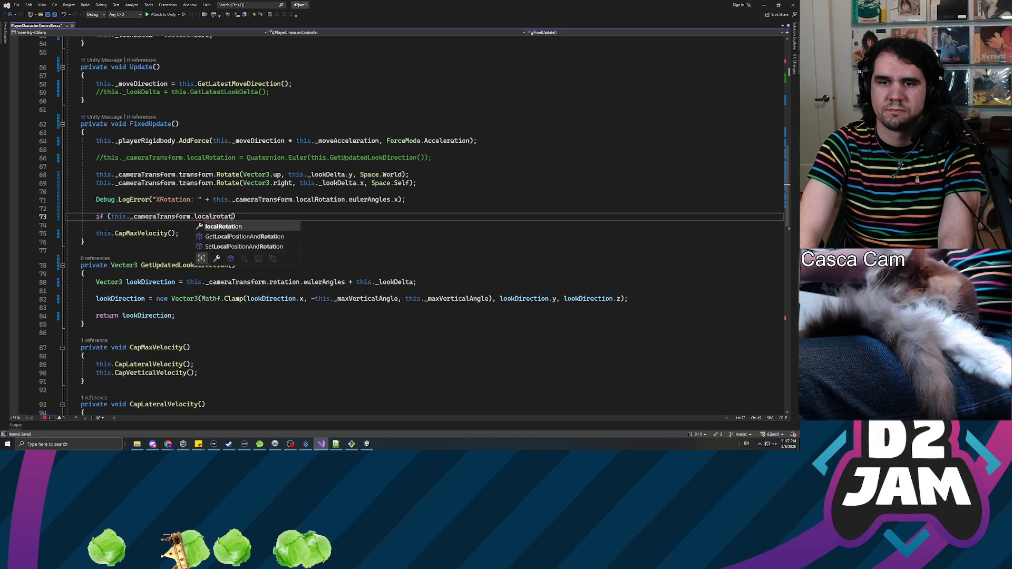
{"action": "type", "text": ".eul"}
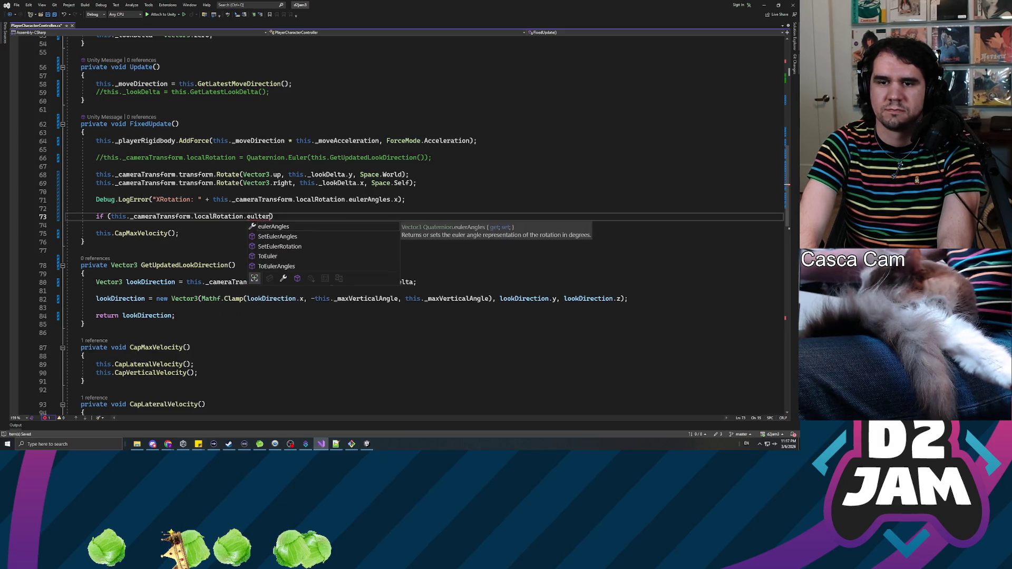
{"action": "key", "text": "Tab"}
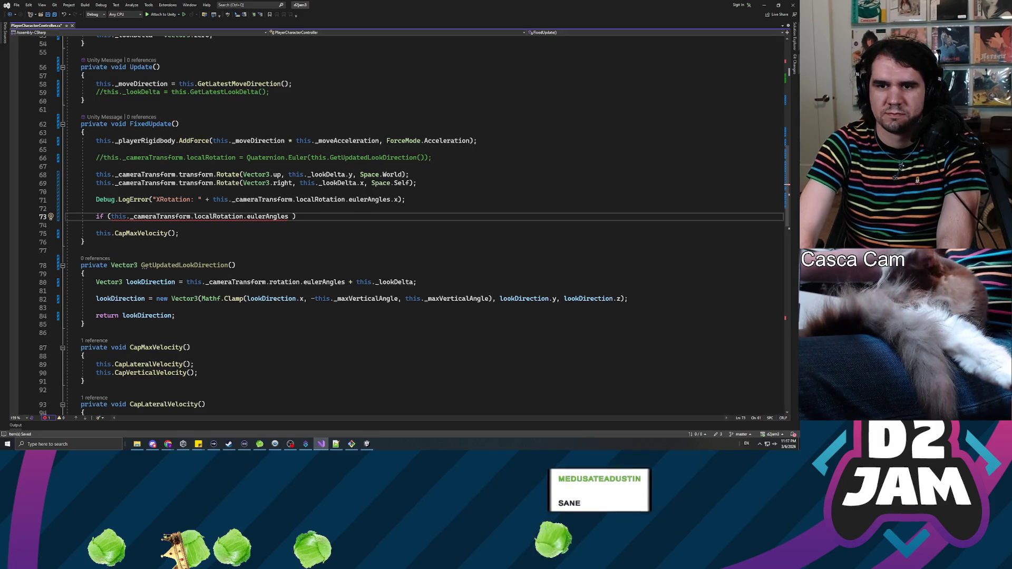
{"action": "key", "text": "BackSpace"}
{"action": "type", "text": ".x > 180"}
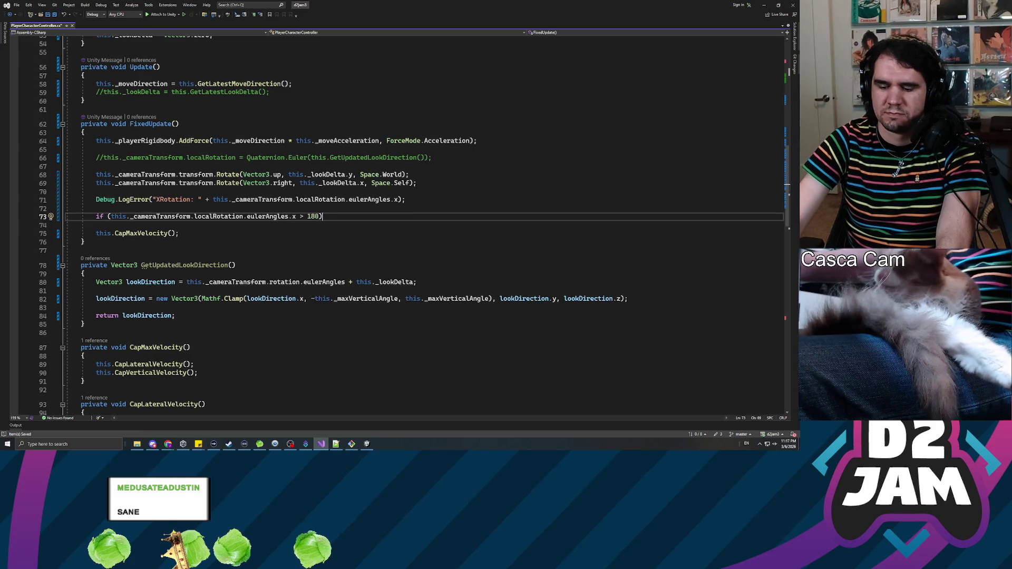
{"action": "key", "text": "Return"}
{"action": "key", "text": "Return"}
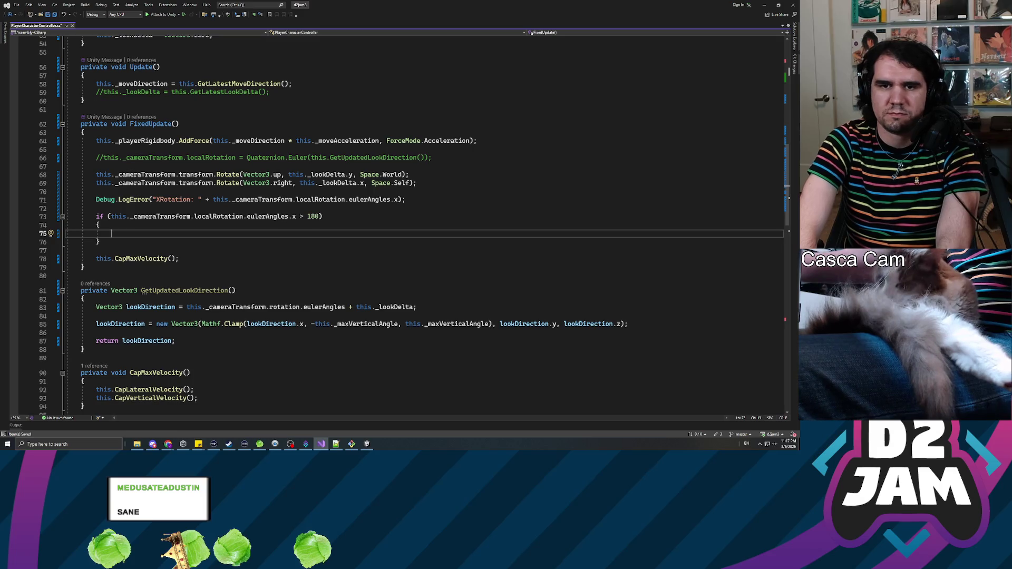
Step: Inside the if block, assign this._cameraTransform.localRotation = Quaternion.Euler(...)
{"action": "type", "text": "this._)"}
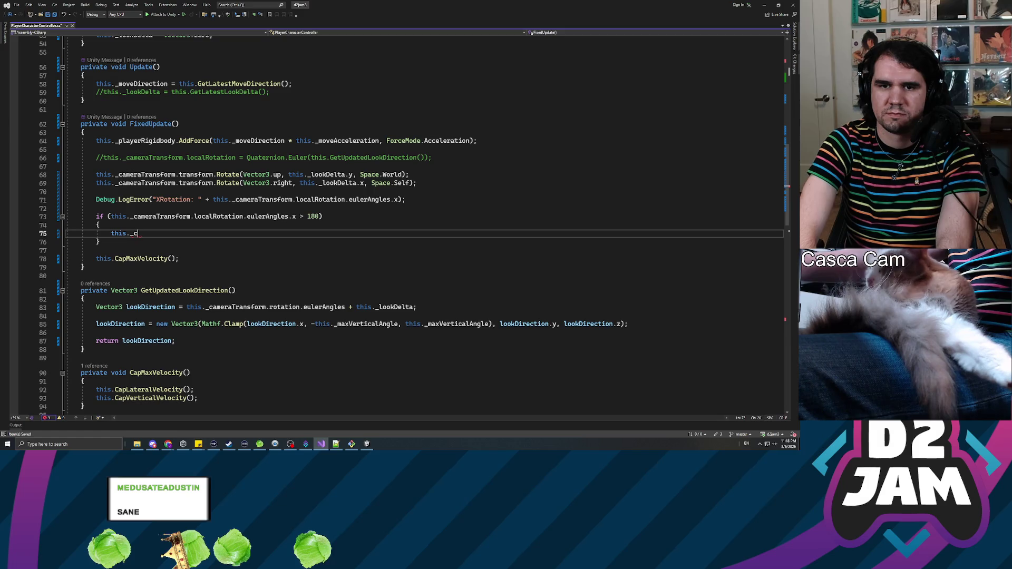
{"action": "type", "text": "amera"}
{"action": "key", "text": "Return"}
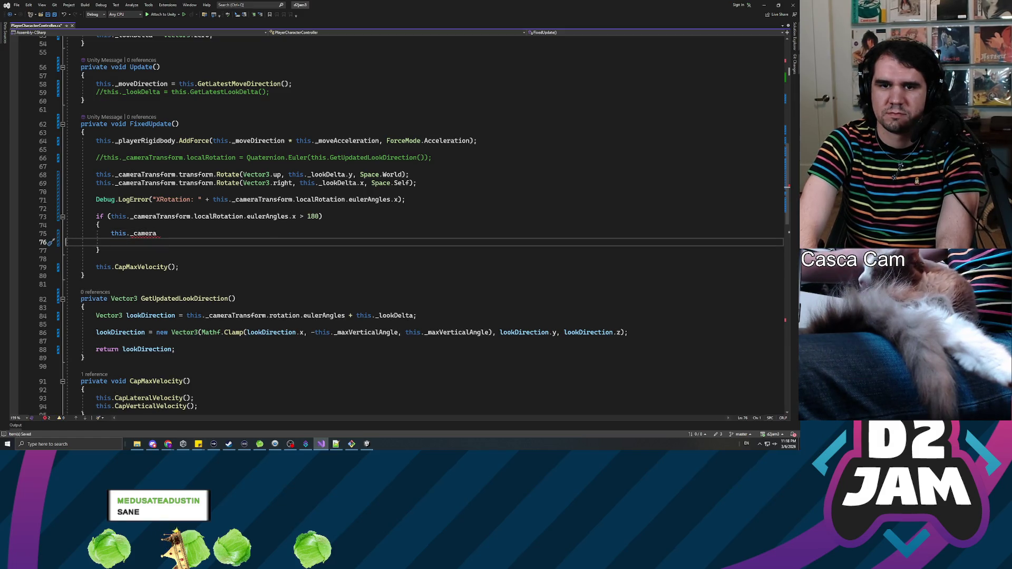
{"action": "key", "text": "BackSpace"}
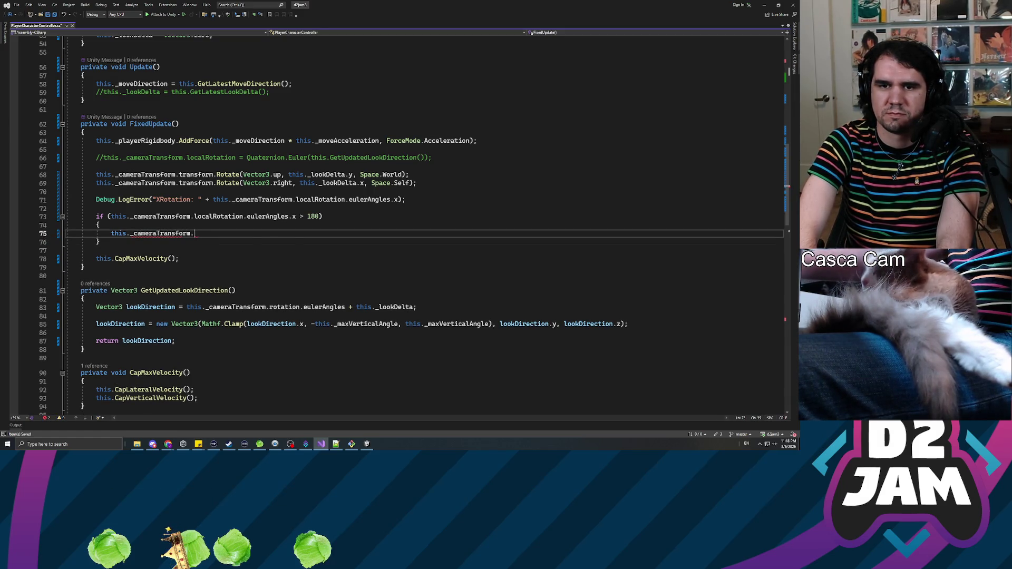
{"action": "type", "text": "localRo"}
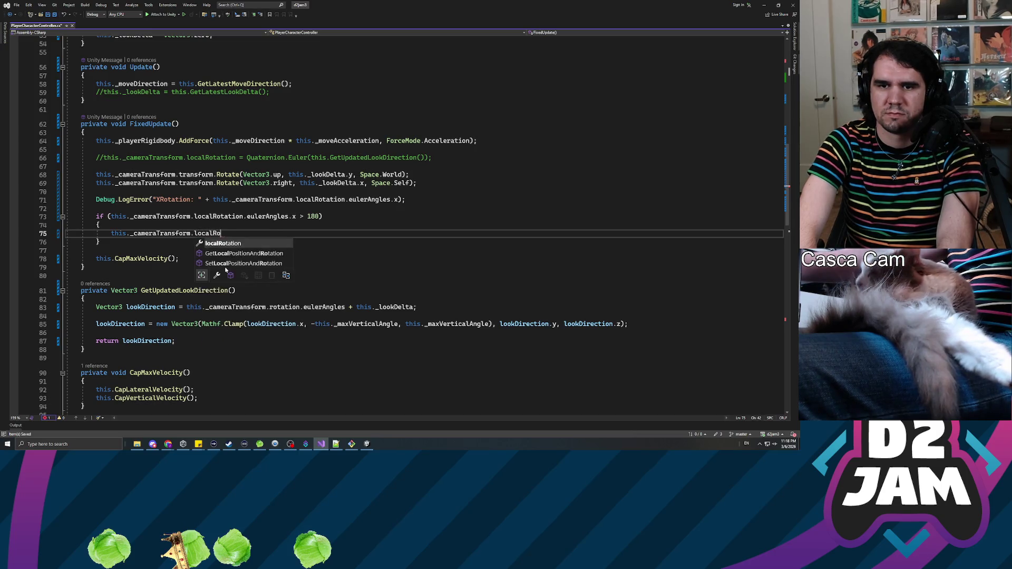
{"action": "type", "text": "tation = "}
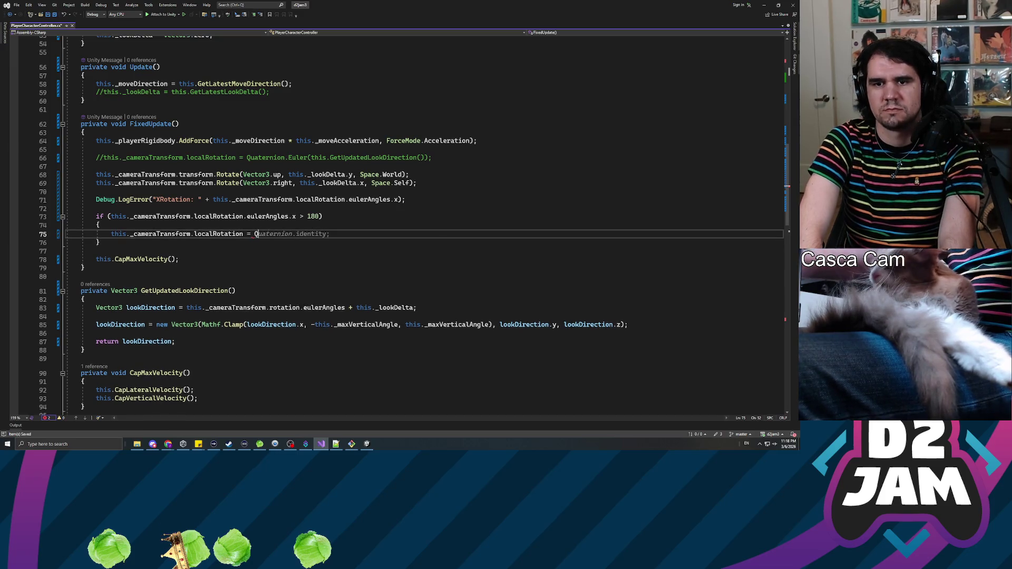
{"action": "type", "text": "Quaternion."}
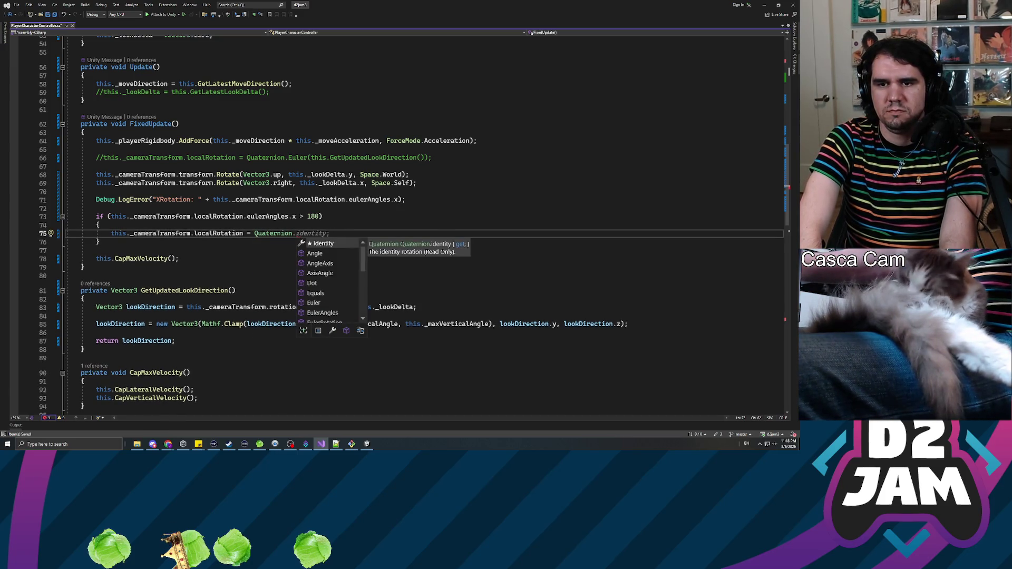
{"action": "type", "text": "Eu"}
{"action": "key", "text": "Tab"}
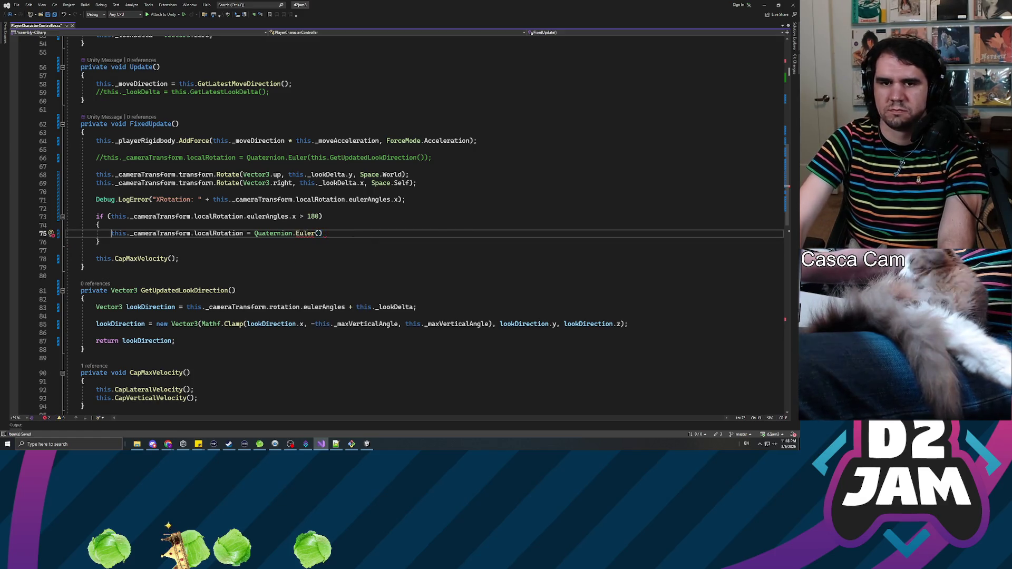
Step: Above the assignment, declare float newXAngle from _cameraTransform.localRotation.eulerAngles.x minus 360
{"action": "key", "text": "ctrl+Return"}
{"action": "type", "text": "n"}
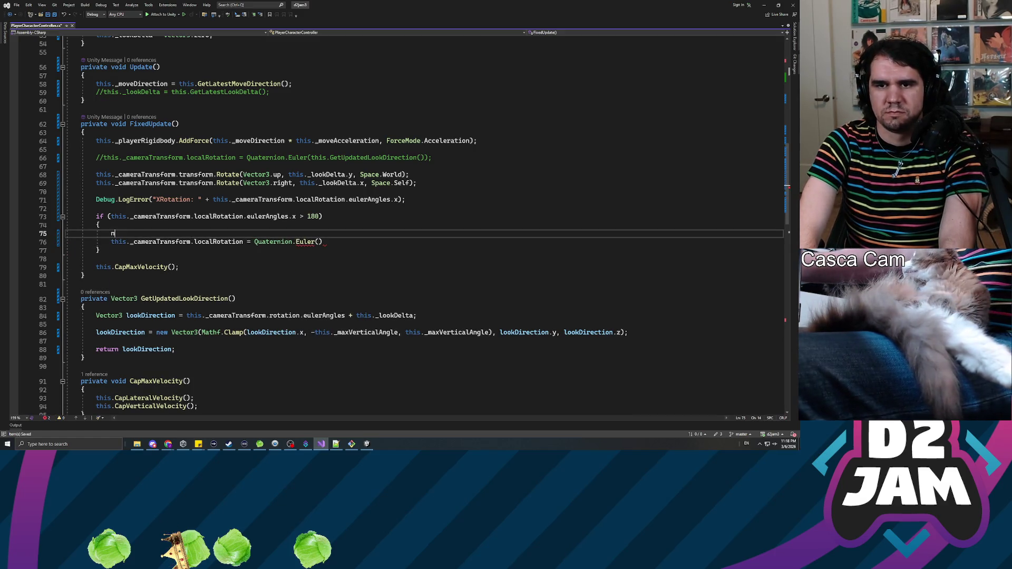
{"action": "type", "text": "float newXAngle ="}
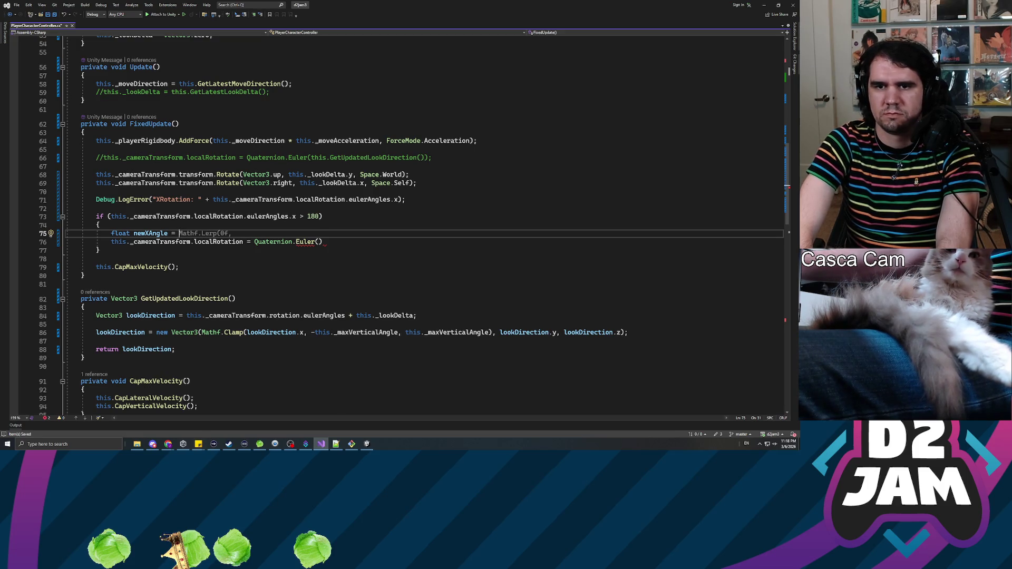
{"action": "type", "text": "this._camera"}
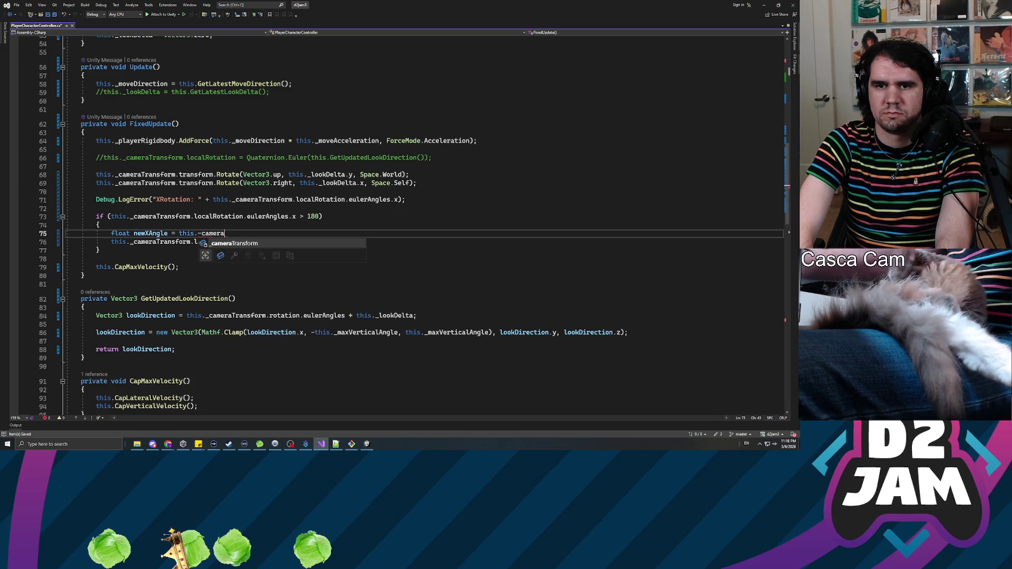
{"action": "key", "text": "BackSpace"}
{"action": "key", "text": "BackSpace"}
{"action": "key", "text": "BackSpace"}
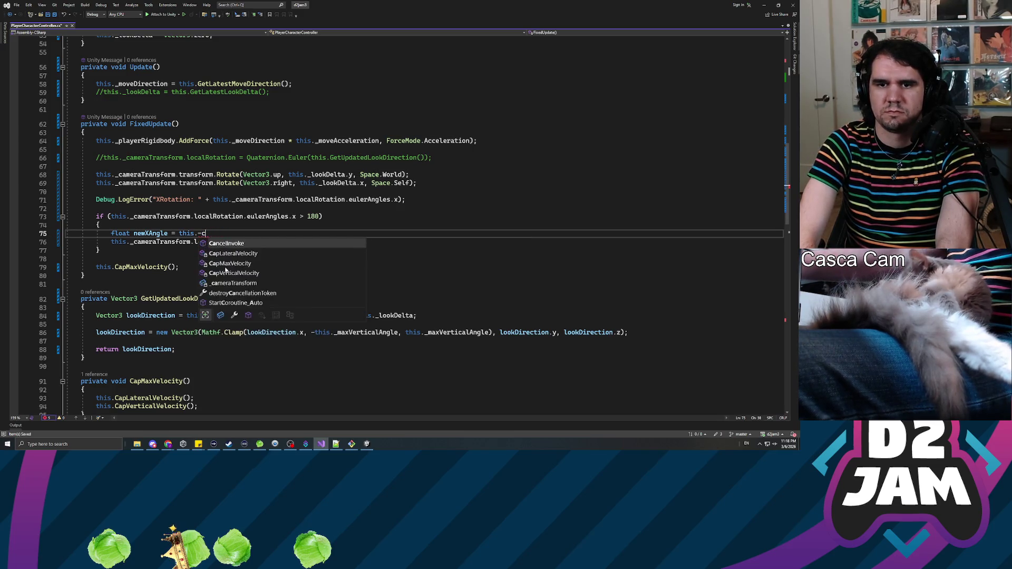
{"action": "type", "text": "camera"}
{"action": "key", "text": "Tab"}
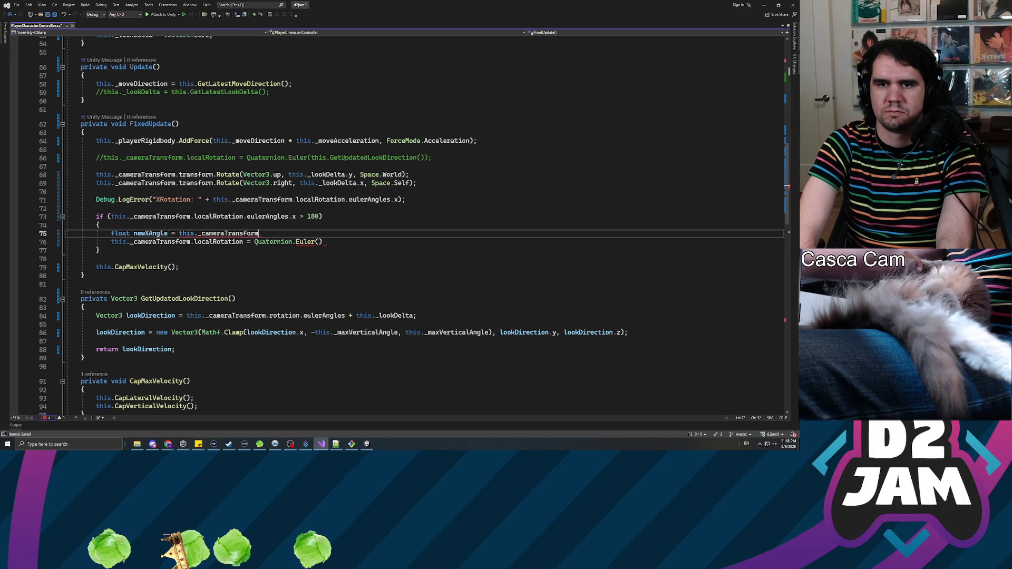
{"action": "type", "text": "."}
{"action": "type", "text": "localRotation.euler"}
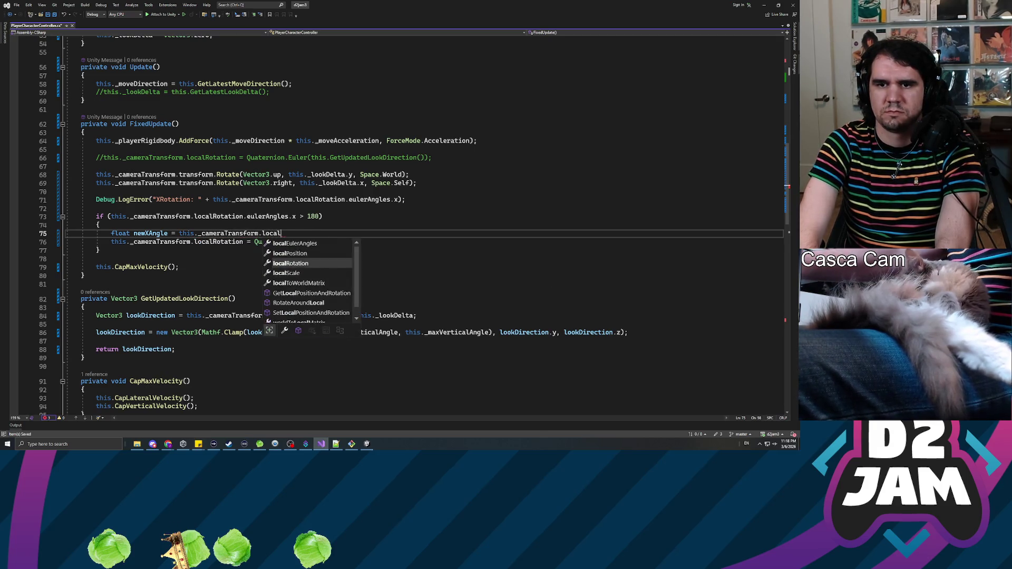
{"action": "key", "text": "Tab"}
{"action": "type", "text": ".x"}
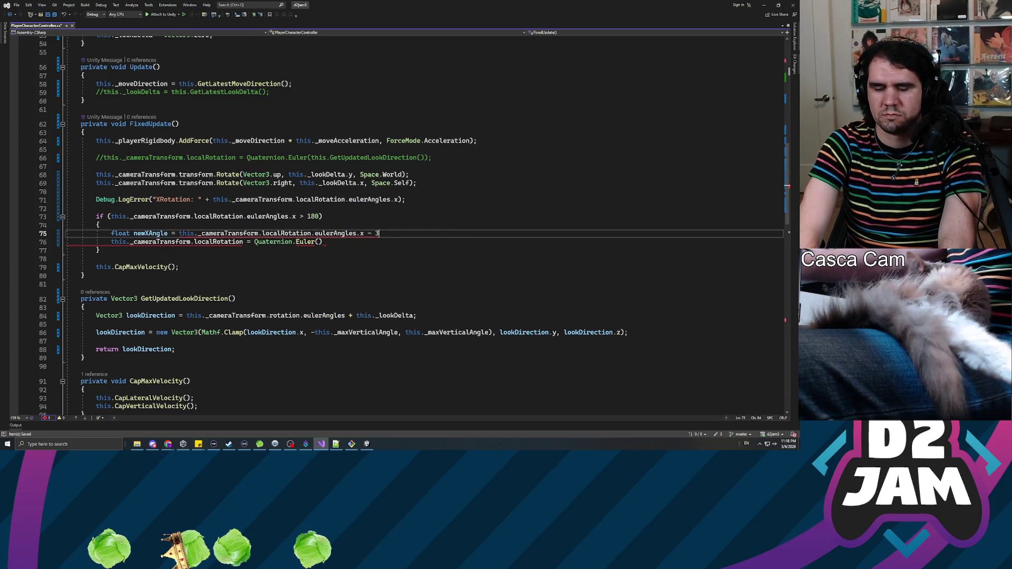
Step: Pass newXAngle, localRotation.y and localRotation.z to Quaternion.Euler, then return to Unity
{"action": "left_click", "coordinate": [318, 242]}
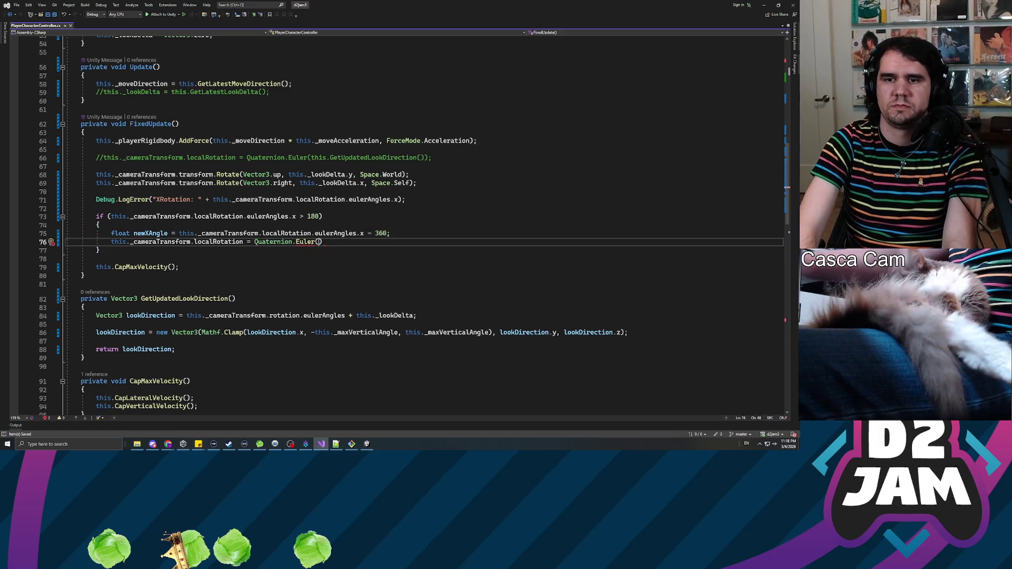
{"action": "type", "text": "newXAngle, "}
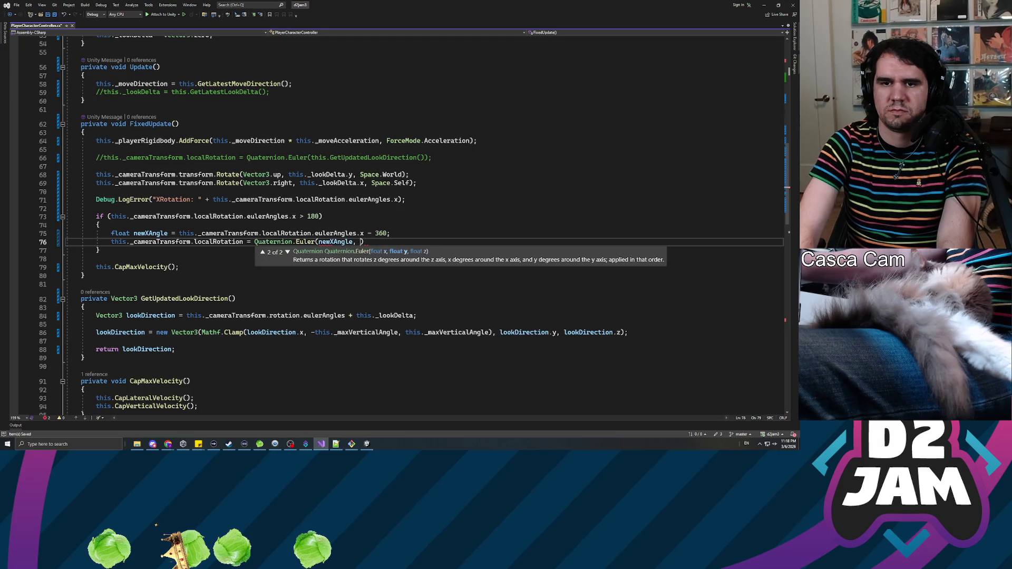
{"action": "type", "text": "this._"}
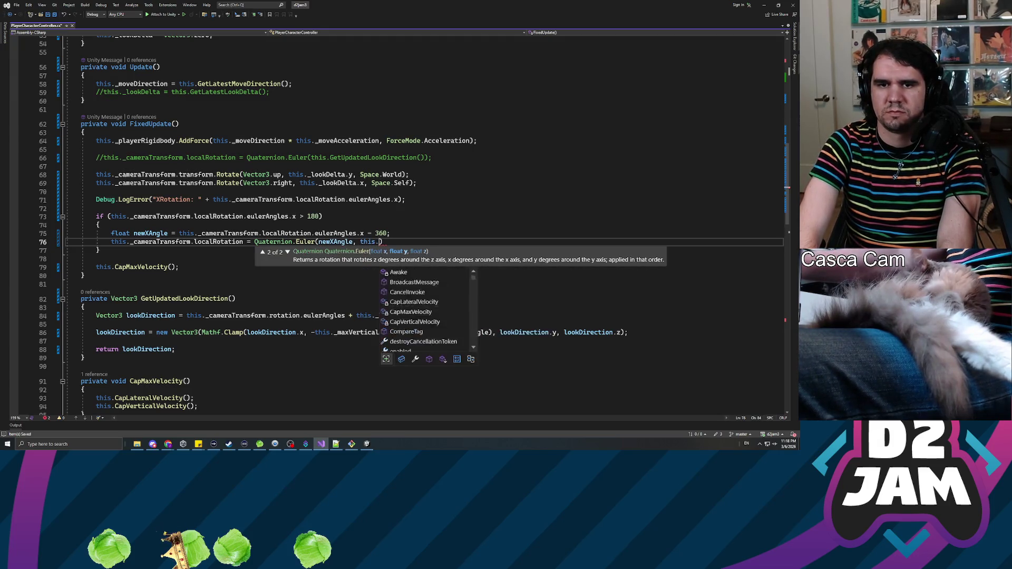
{"action": "type", "text": "cameraTransform."}
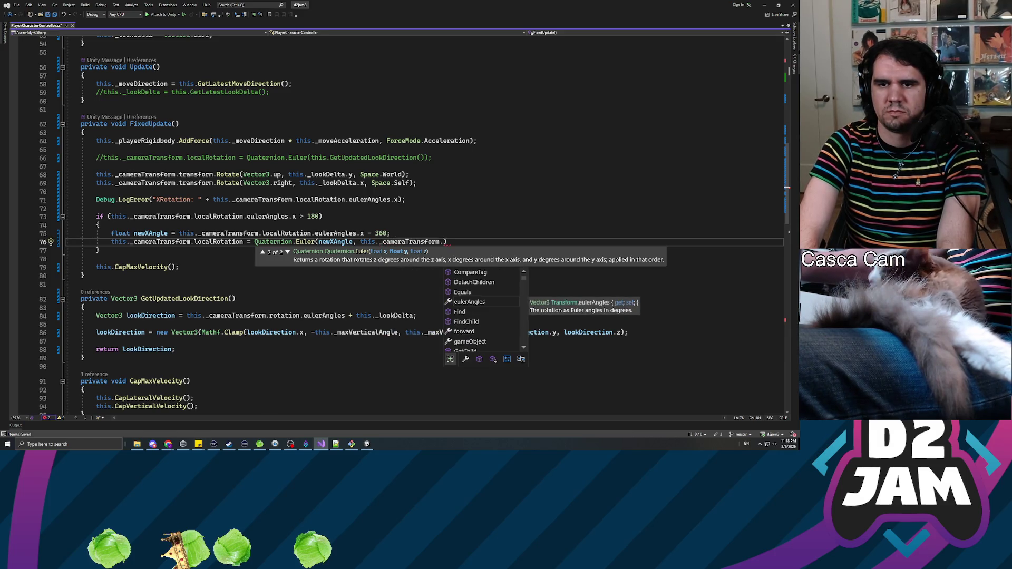
{"action": "type", "text": "localRotation.y, "}
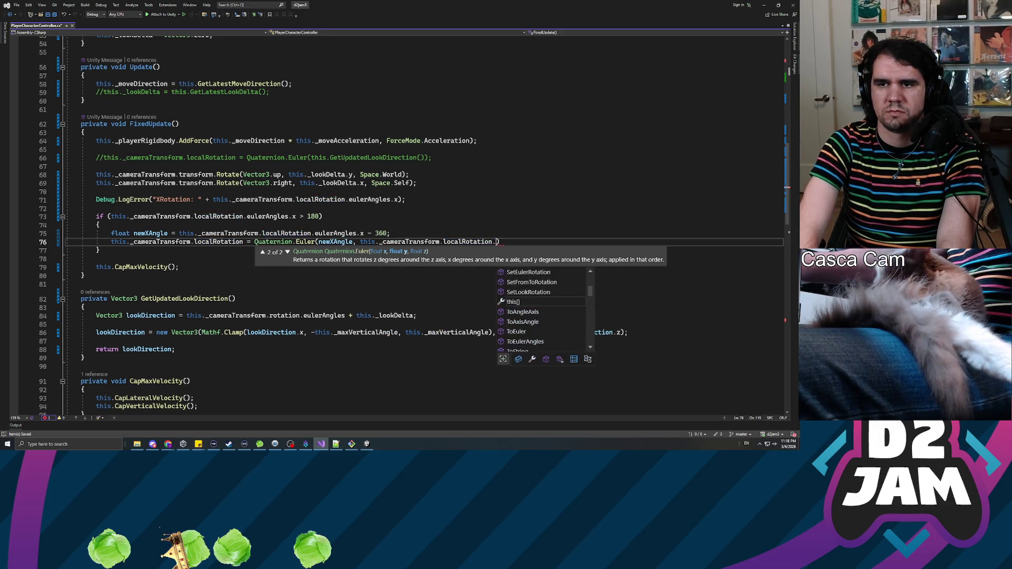
{"action": "type", "text": "this._cameraTransform."}
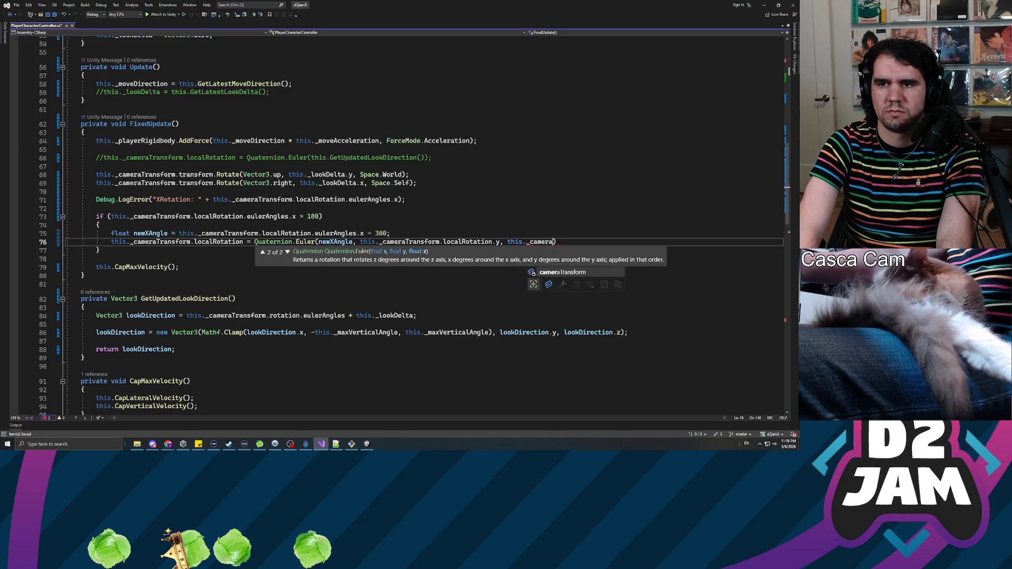
{"action": "type", "text": "localRotation.z"}
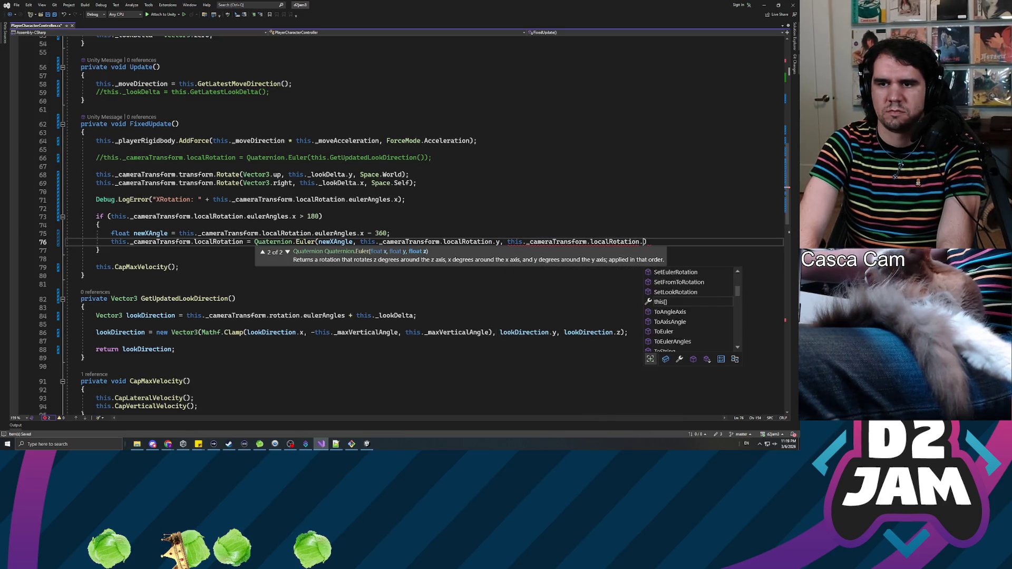
{"action": "type", "text": ");"}
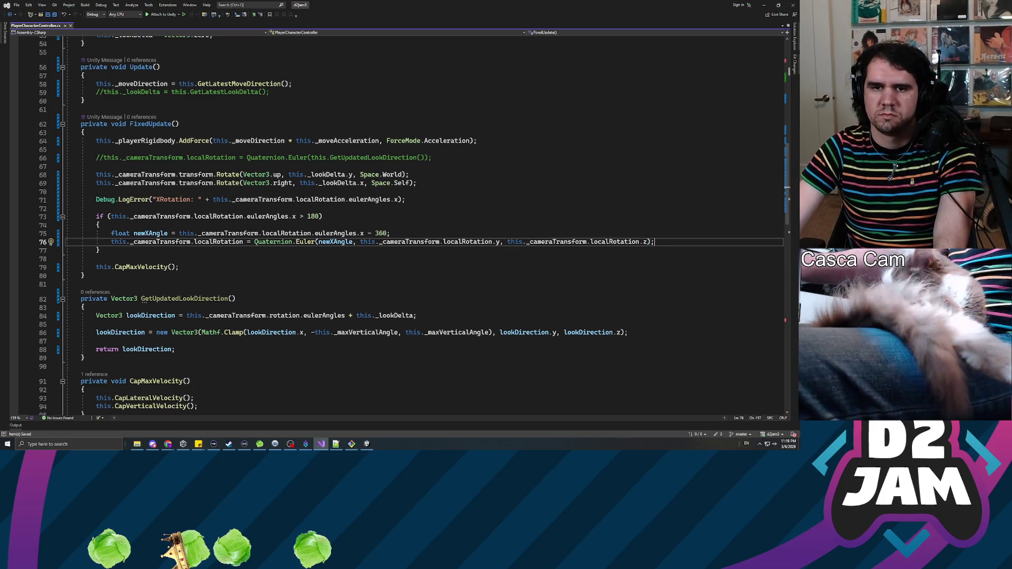
{"action": "key", "text": "alt+Tab"}
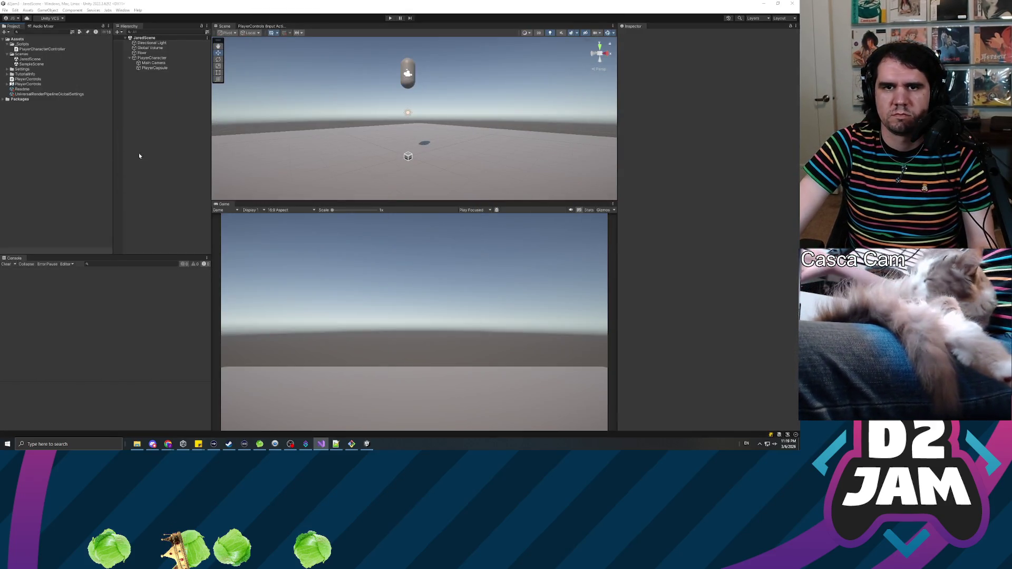
Step: Run JaredScene in Play mode and select Main Camera in the Hierarchy
{"action": "left_click", "coordinate": [390, 18]}
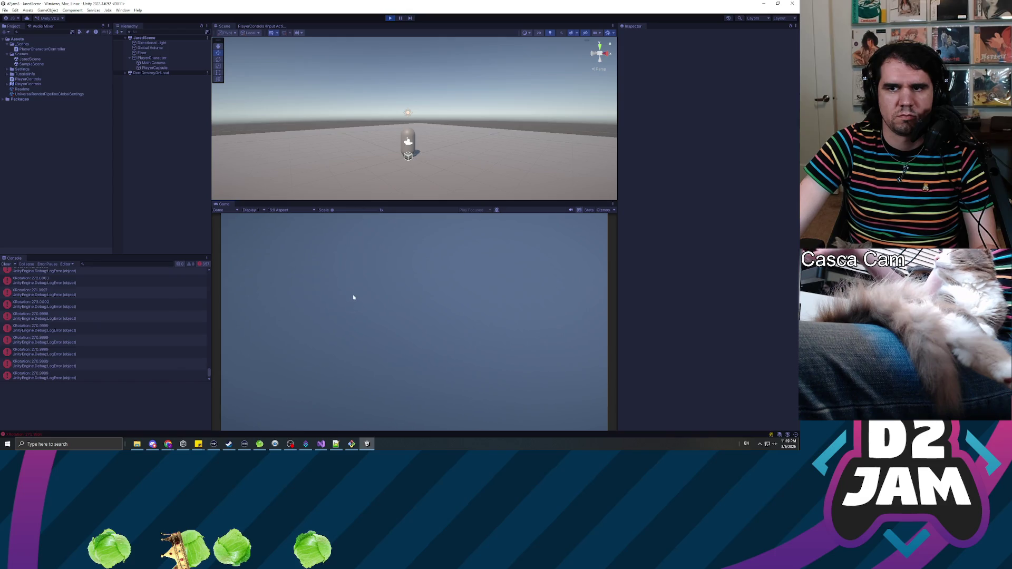
{"action": "left_click", "coordinate": [152, 63]}
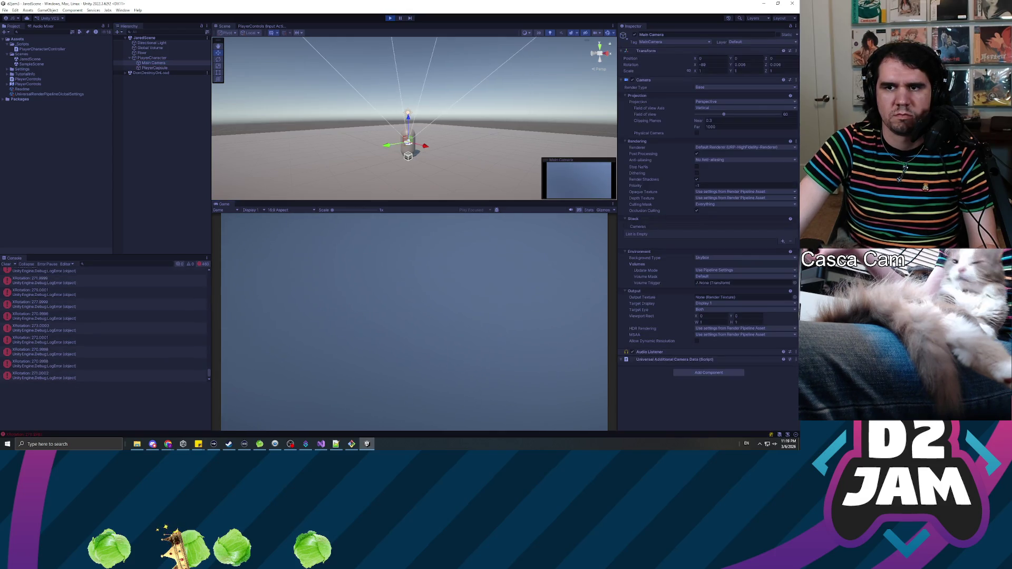
{"action": "left_click", "coordinate": [379, 330]}
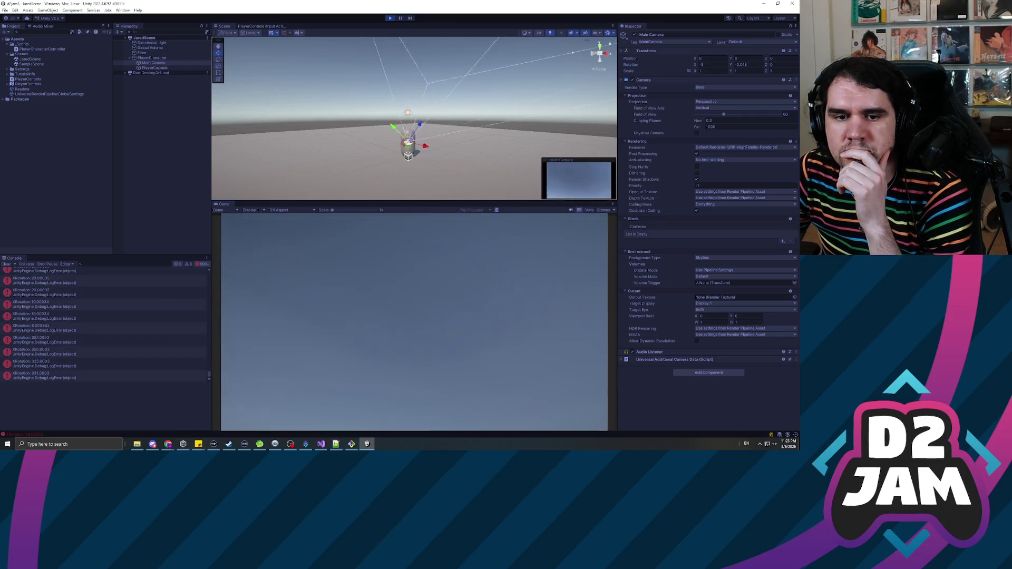
Step: Exit Play mode so JaredScene returns to edit mode
{"action": "left_click", "coordinate": [391, 19]}
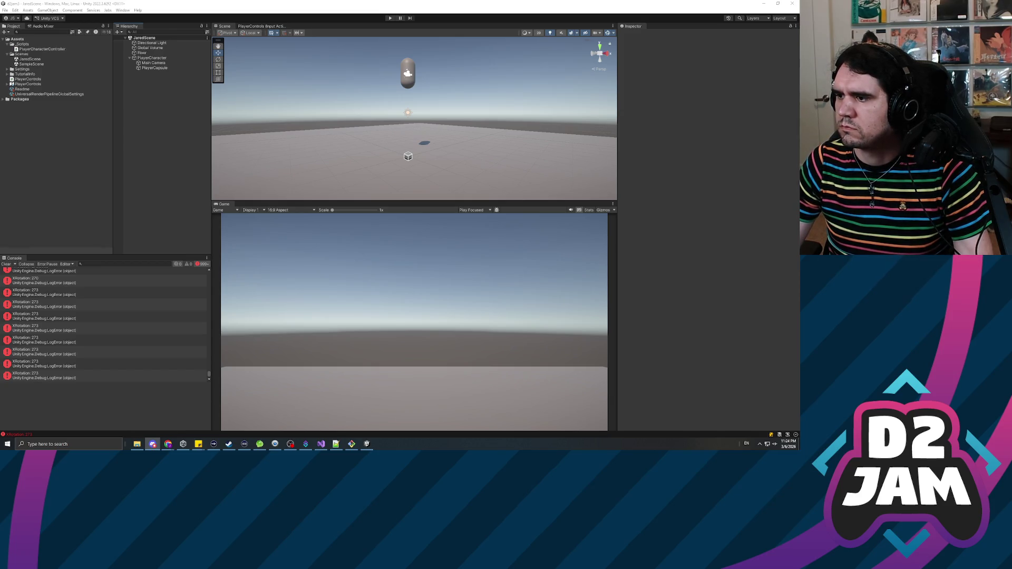
Step: Play JaredScene and look down in the Game view, then restart Play after editing the script
{"action": "left_click", "coordinate": [390, 18]}
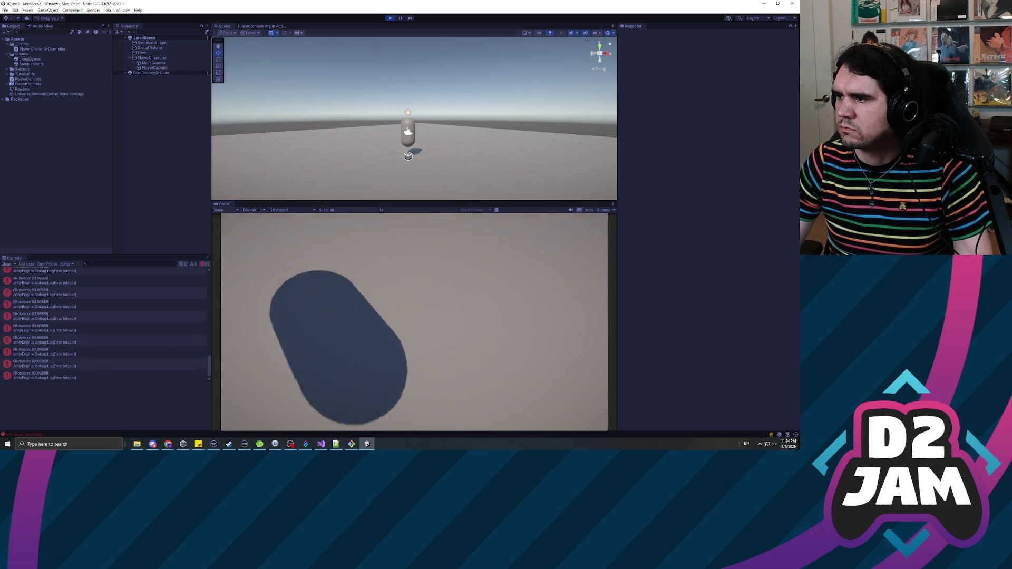
{"action": "left_click", "coordinate": [545, 276]}
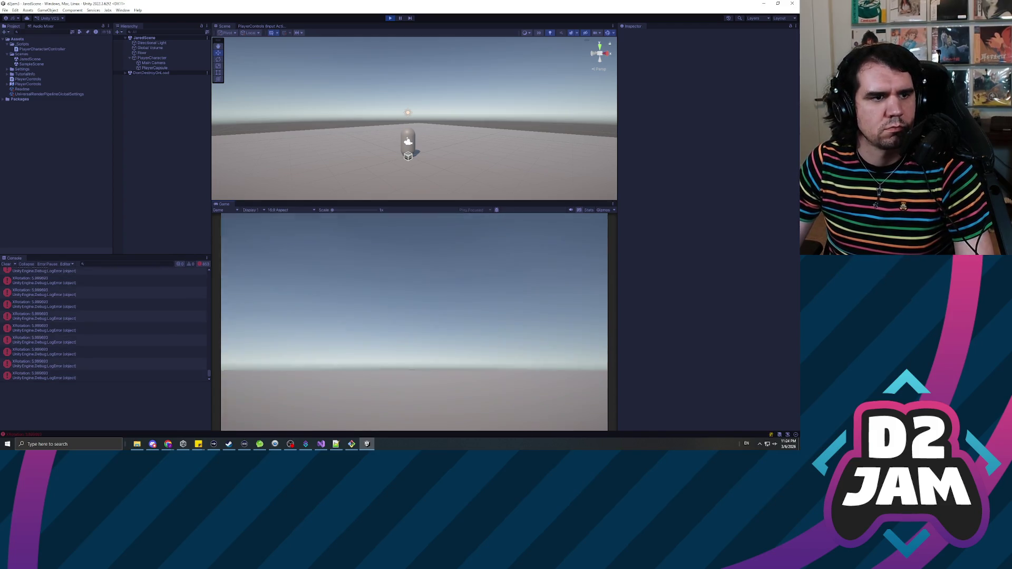
{"action": "key", "text": "alt+Tab"}
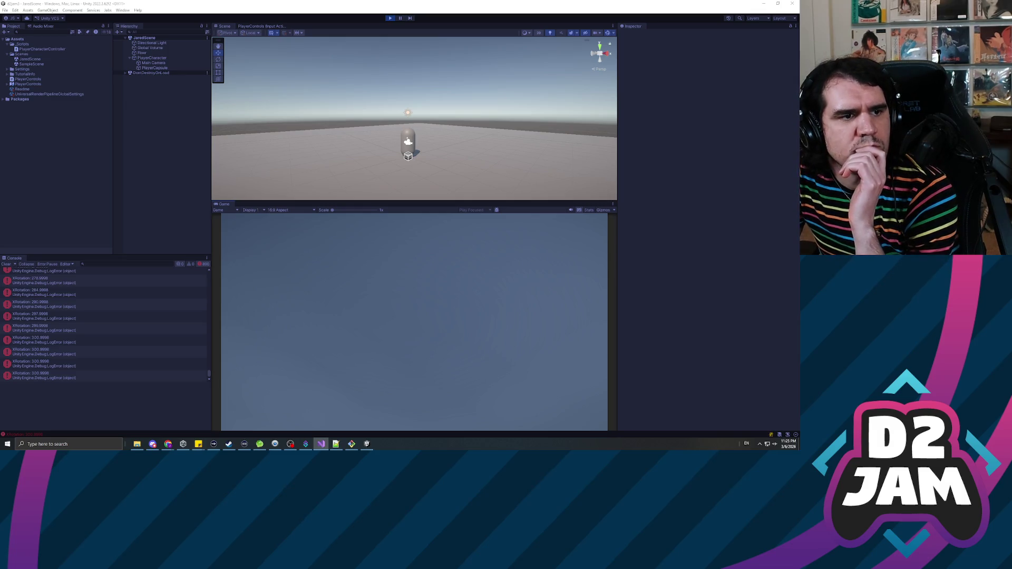
{"action": "left_click", "coordinate": [161, 196]}
{"action": "left_click", "coordinate": [390, 18]}
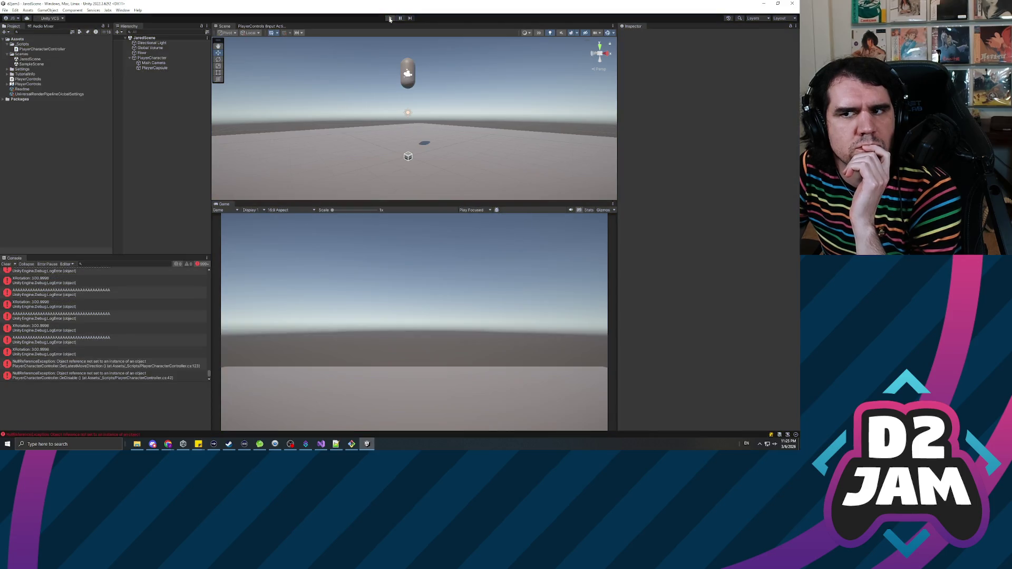
Step: Test the updated clamp in Play mode, stop with Ctrl+P, then replay after another code edit
{"action": "left_click", "coordinate": [390, 18]}
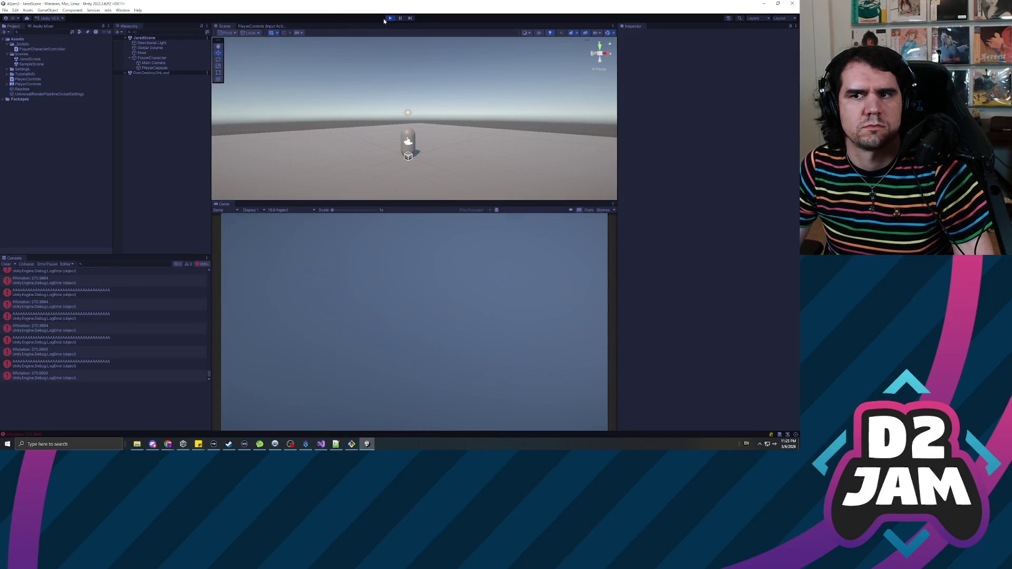
{"action": "key", "text": "ctrl+p"}
{"action": "key", "text": "alt+Tab"}
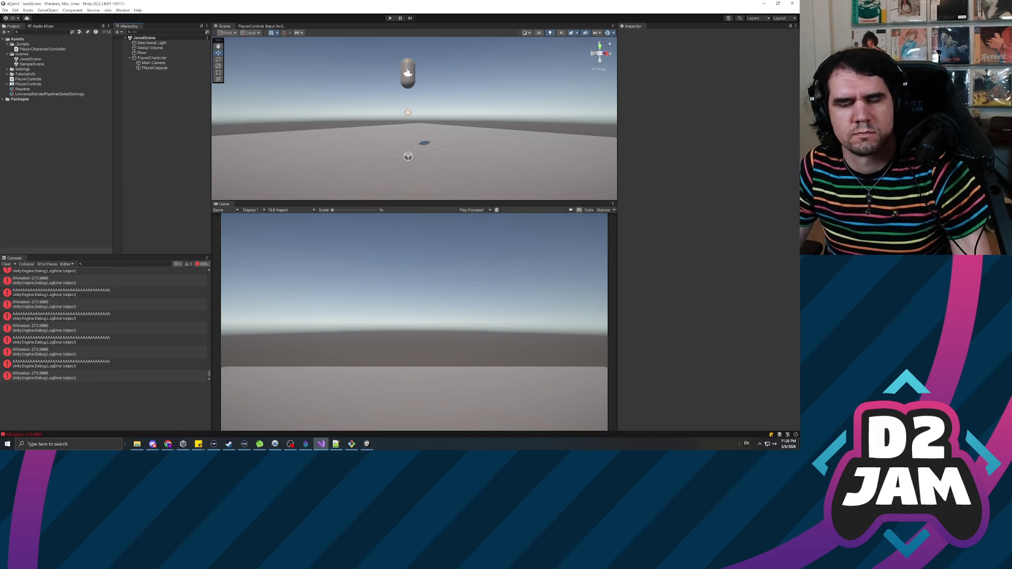
{"action": "left_click", "coordinate": [390, 18]}
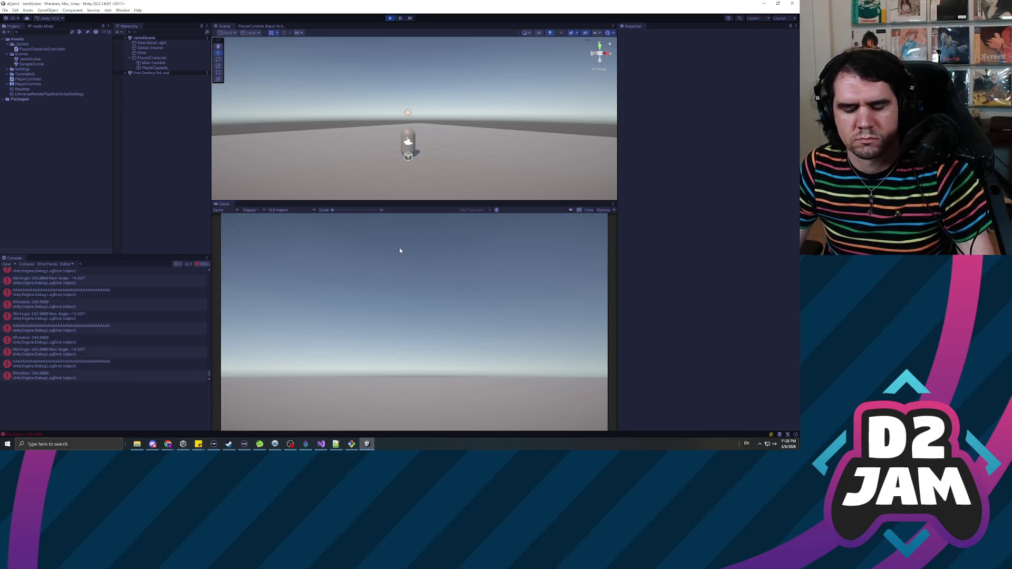
Step: Stop the running scene and switch to PlayerCharacterController.cs in Visual Studio
{"action": "left_click", "coordinate": [389, 18]}
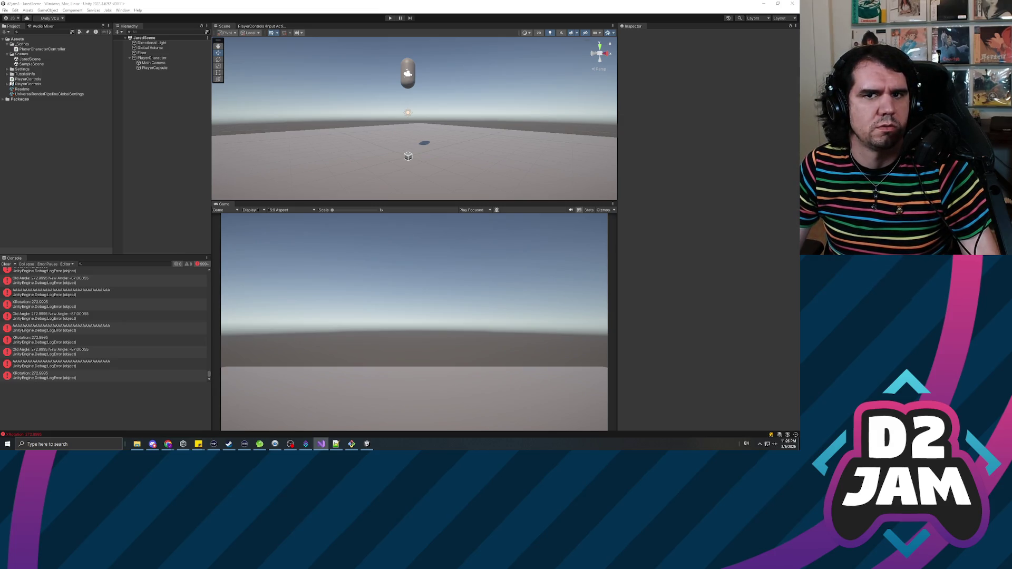
{"action": "key", "text": "alt+Tab"}
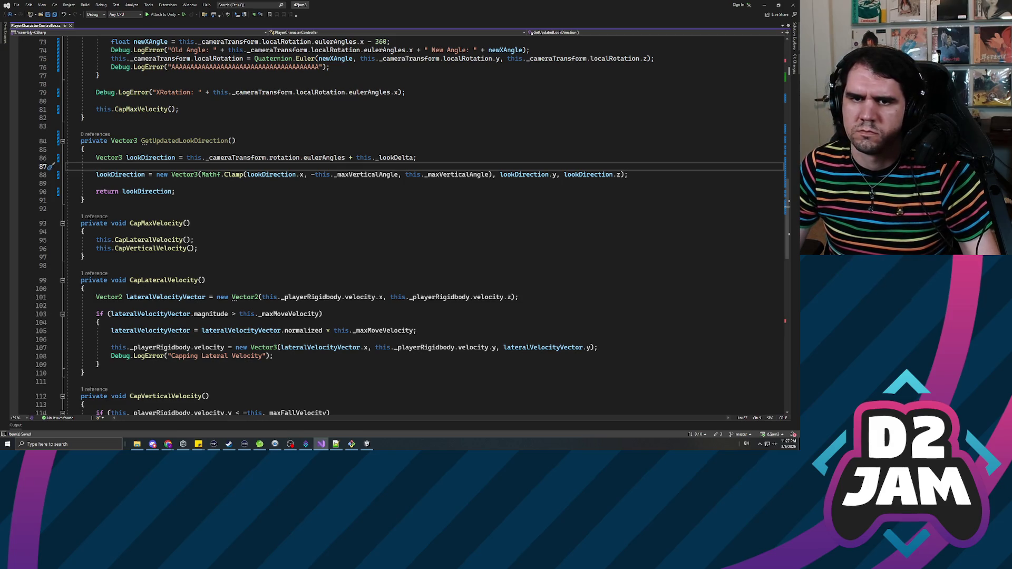
{"action": "scroll", "coordinate": [397, 225], "scroll_direction": "up", "scroll_amount": 4}
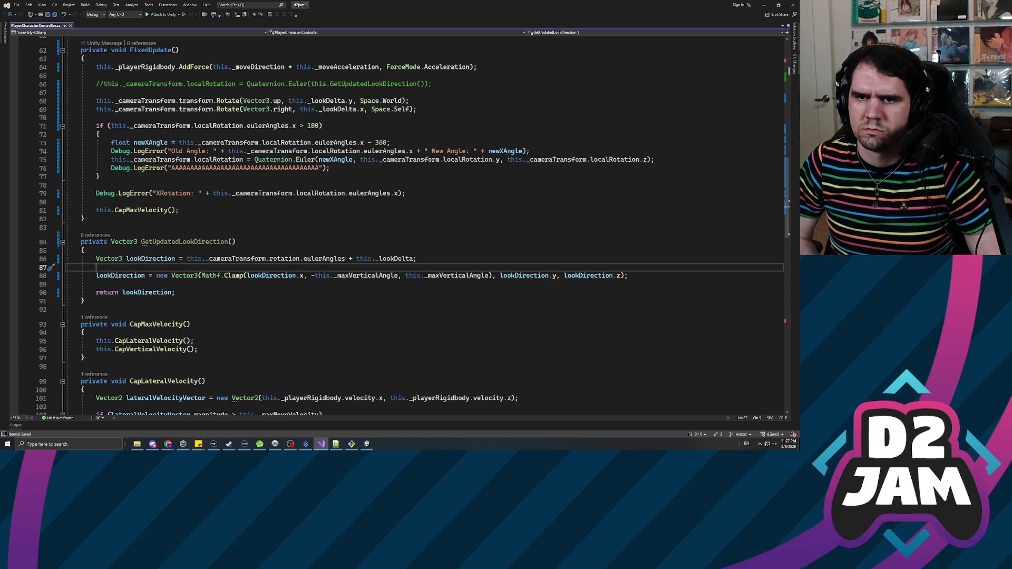
{"action": "double_click", "coordinate": [337, 143]}
{"action": "type", "text": "si"}
{"action": "key", "text": "BackSpace"}
{"action": "key", "text": "BackSpace"}
{"action": "type", "text": "eiler"}
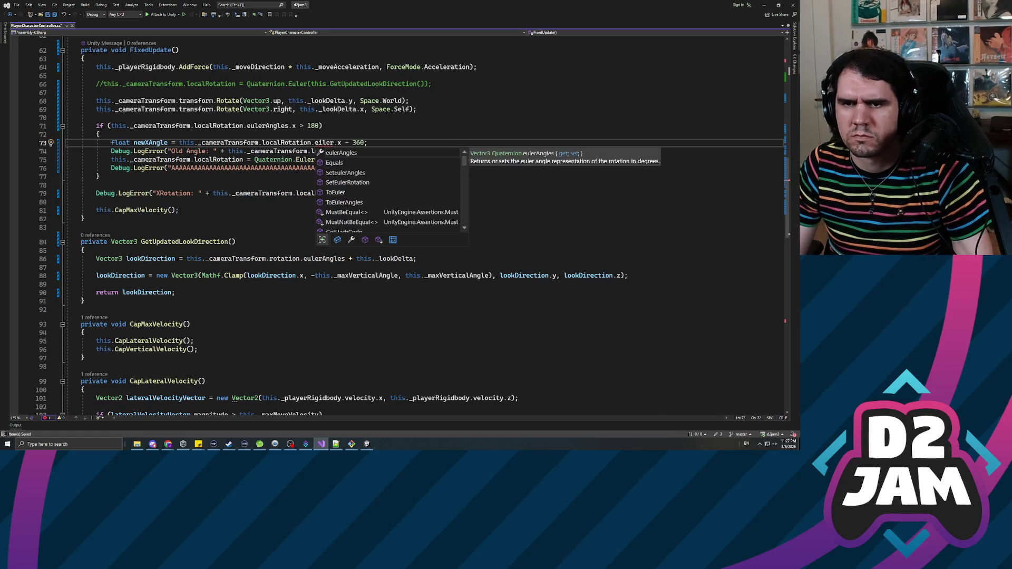
{"action": "key", "text": "Down"}
{"action": "key", "text": "Down"}
{"action": "key", "text": "Down"}
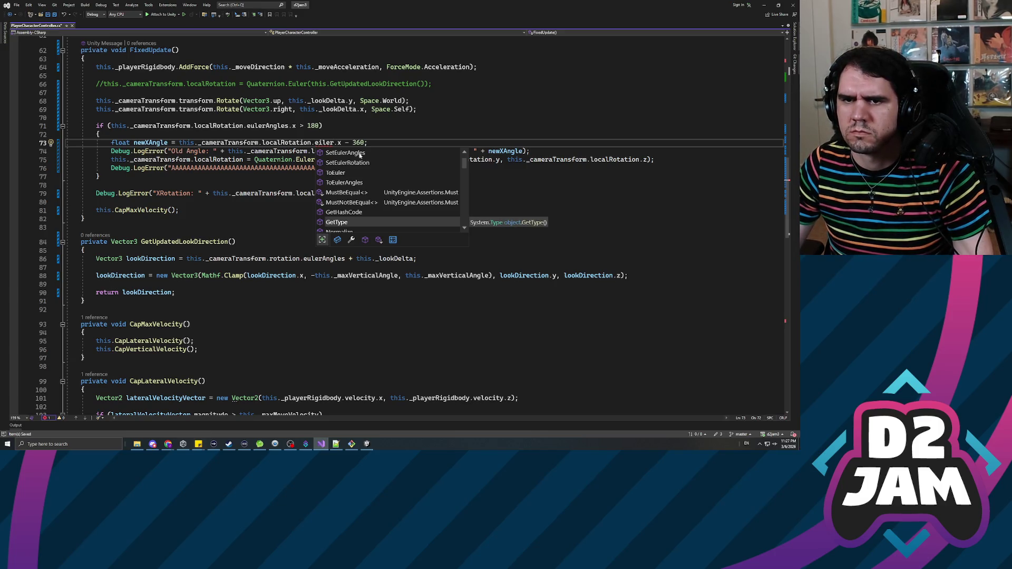
{"action": "key", "text": "BackSpace"}
{"action": "key", "text": "BackSpace"}
{"action": "key", "text": "BackSpace"}
{"action": "type", "text": "uler"}
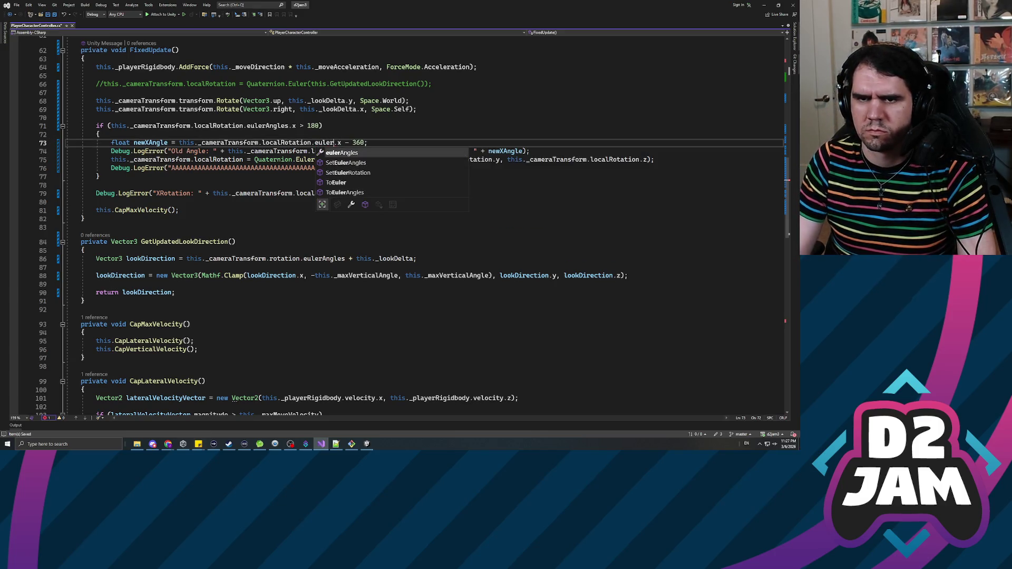
{"action": "key", "text": "Down"}
{"action": "key", "text": "Down"}
{"action": "key", "text": "Down"}
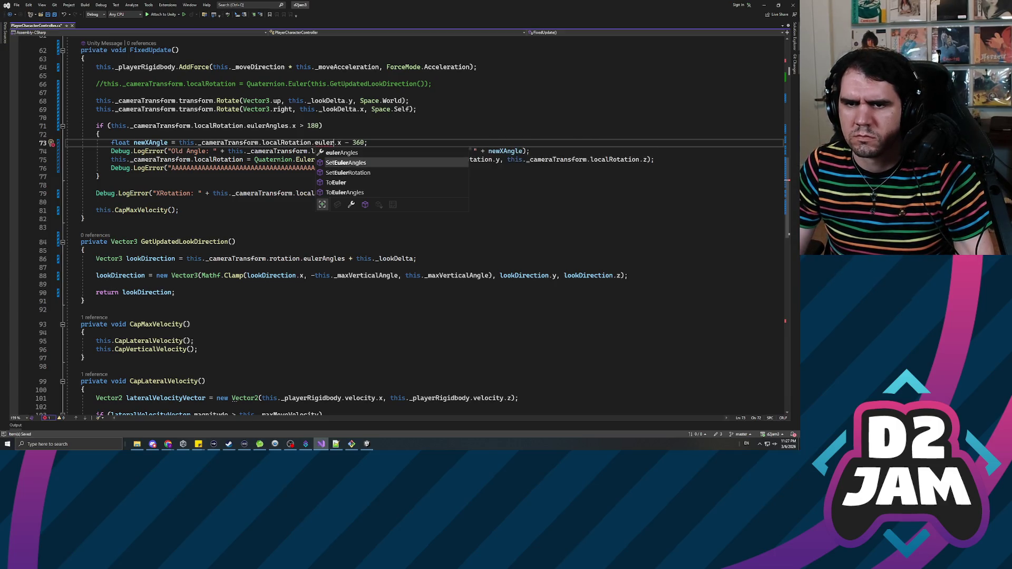
{"action": "key", "text": "Down"}
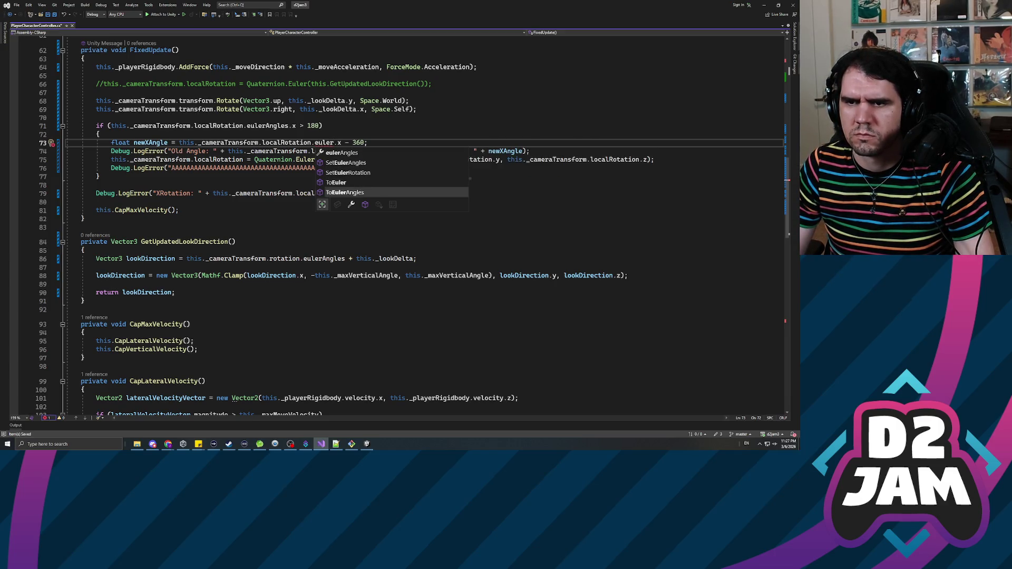
{"action": "key", "text": "Up"}
{"action": "key", "text": "Up"}
{"action": "key", "text": "Up"}
{"action": "key", "text": "Down"}
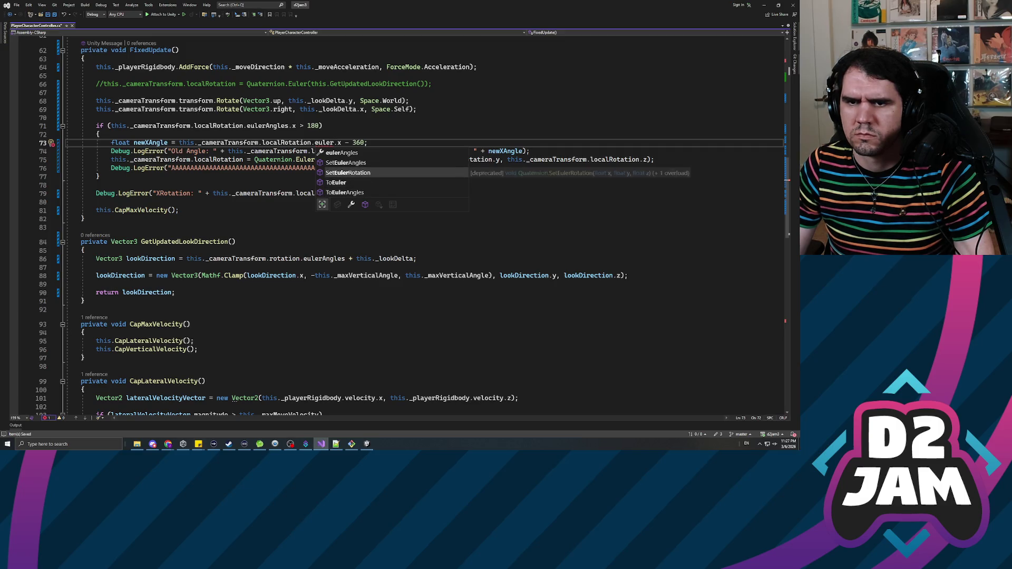
{"action": "key", "text": "Up"}
{"action": "key", "text": "Up"}
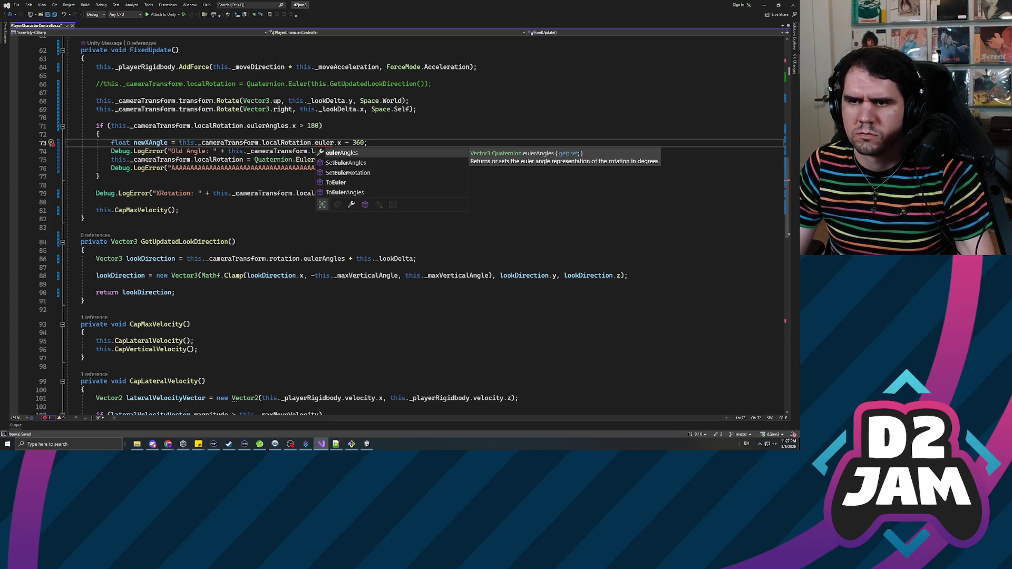
{"action": "key", "text": "Escape"}
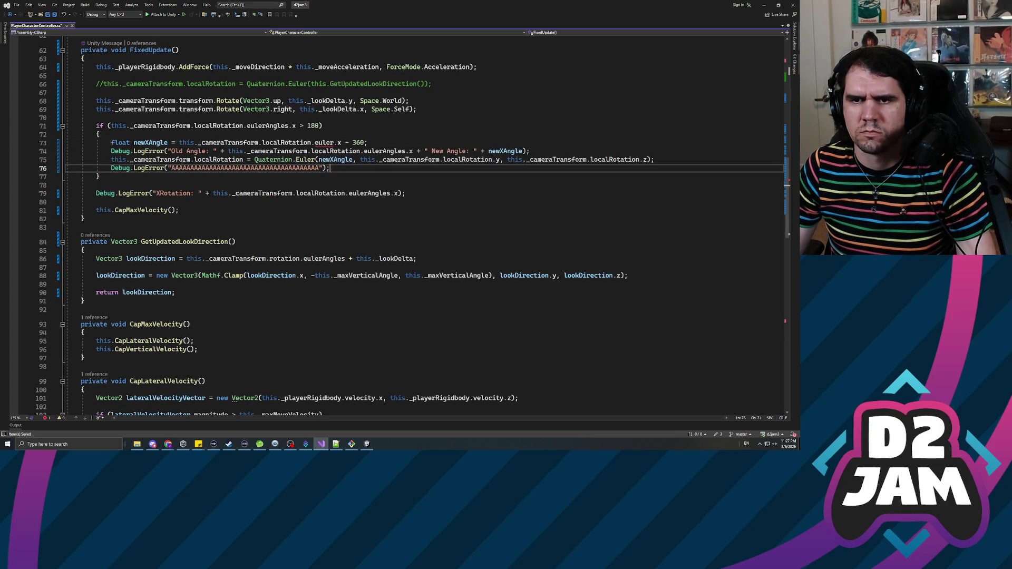
{"action": "type", "text": "sign"}
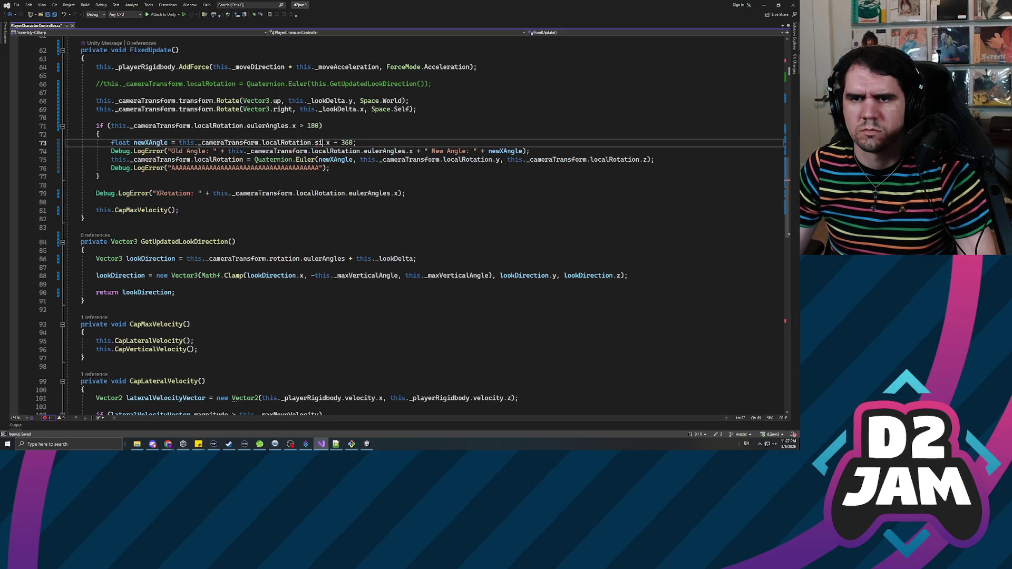
{"action": "key", "text": "ctrl+z"}
{"action": "key", "text": "ctrl+z"}
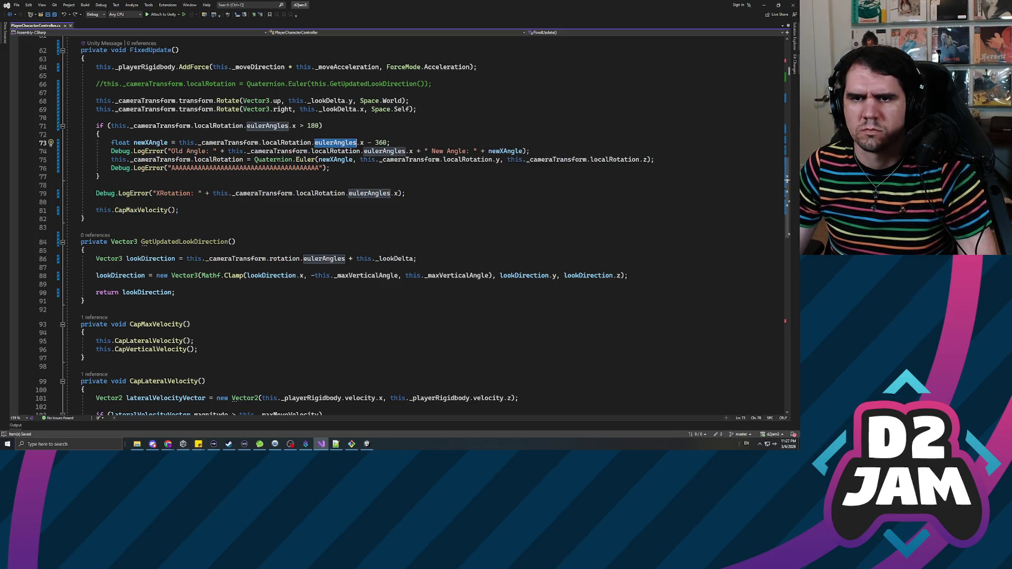
{"action": "left_click", "coordinate": [360, 159]}
{"action": "scroll", "coordinate": [360, 160], "scroll_direction": "down", "scroll_amount": 2}
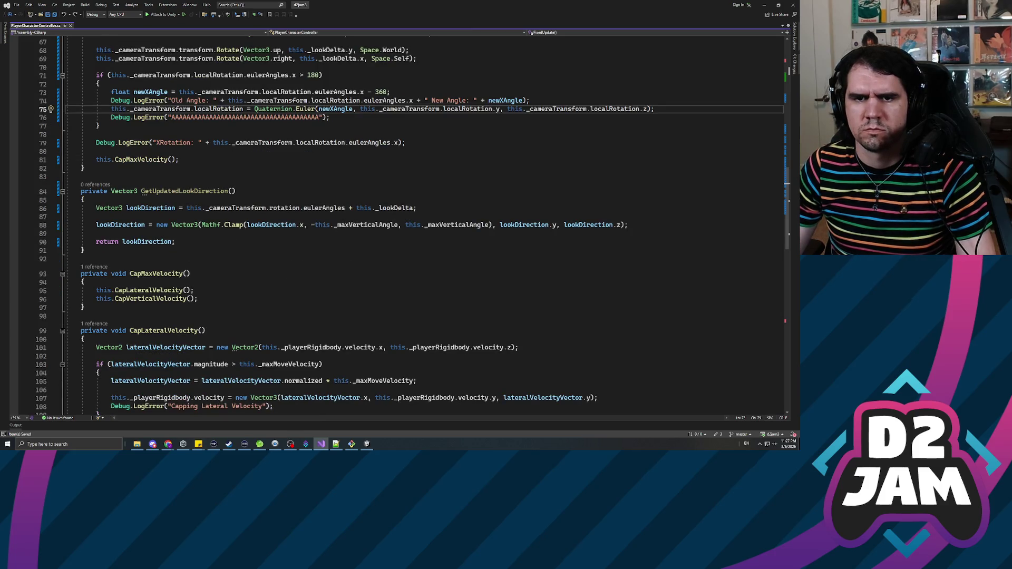
{"action": "scroll", "coordinate": [361, 159], "scroll_direction": "up", "scroll_amount": 3}
{"action": "double_click", "coordinate": [184, 267]}
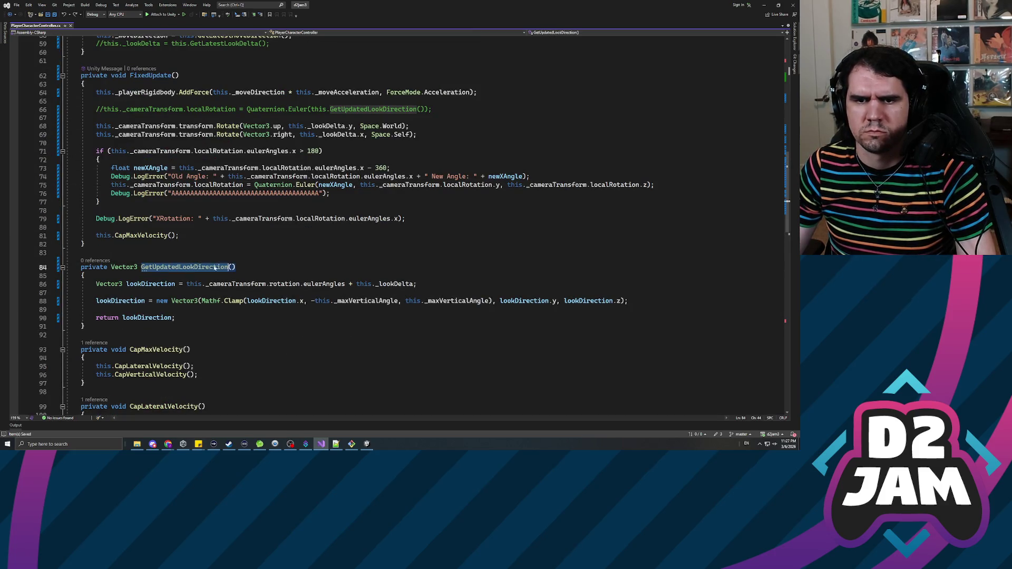
{"action": "left_click", "coordinate": [96, 211]}
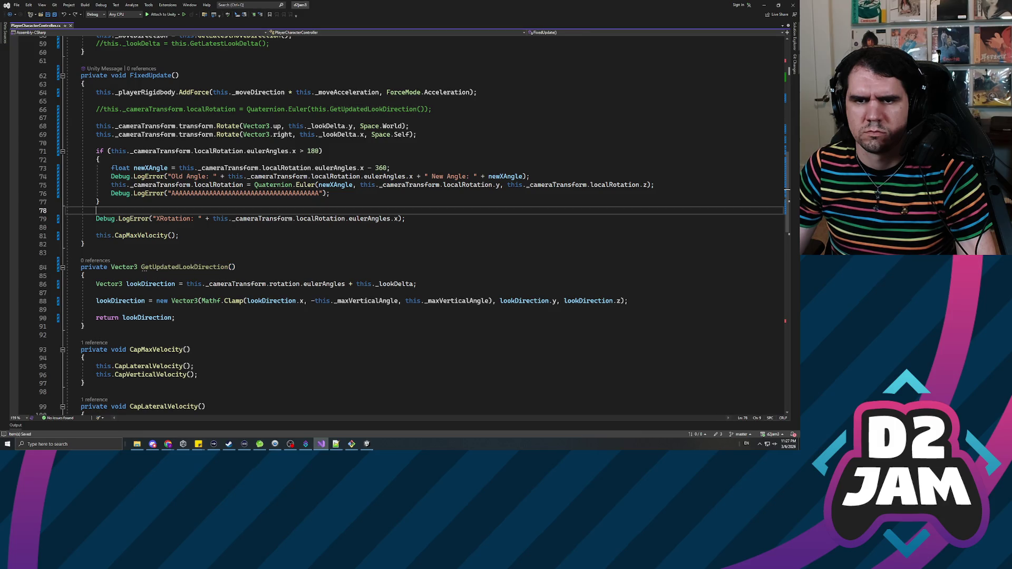
{"action": "left_click", "coordinate": [96, 227]}
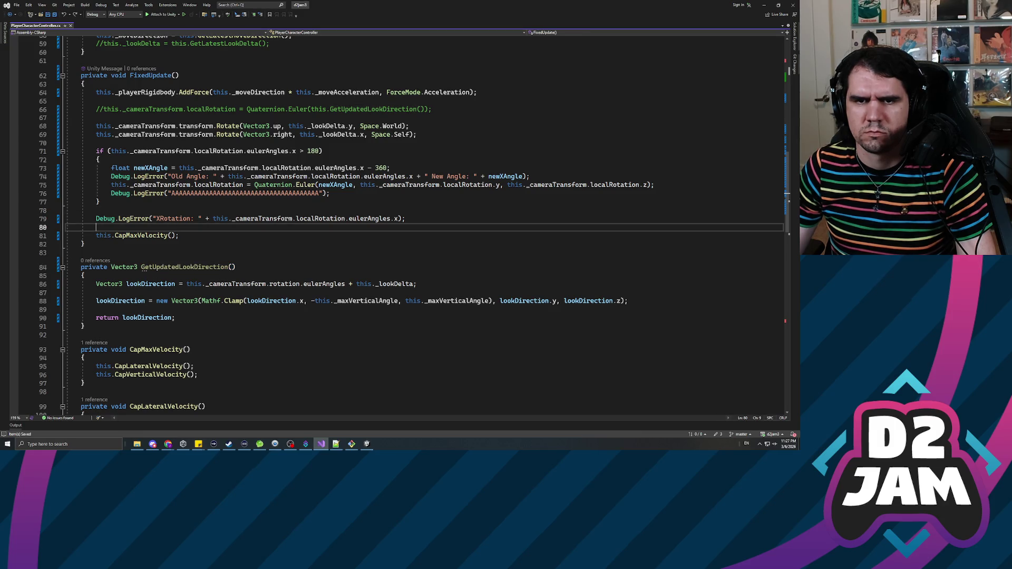
{"action": "left_click", "coordinate": [96, 143]}
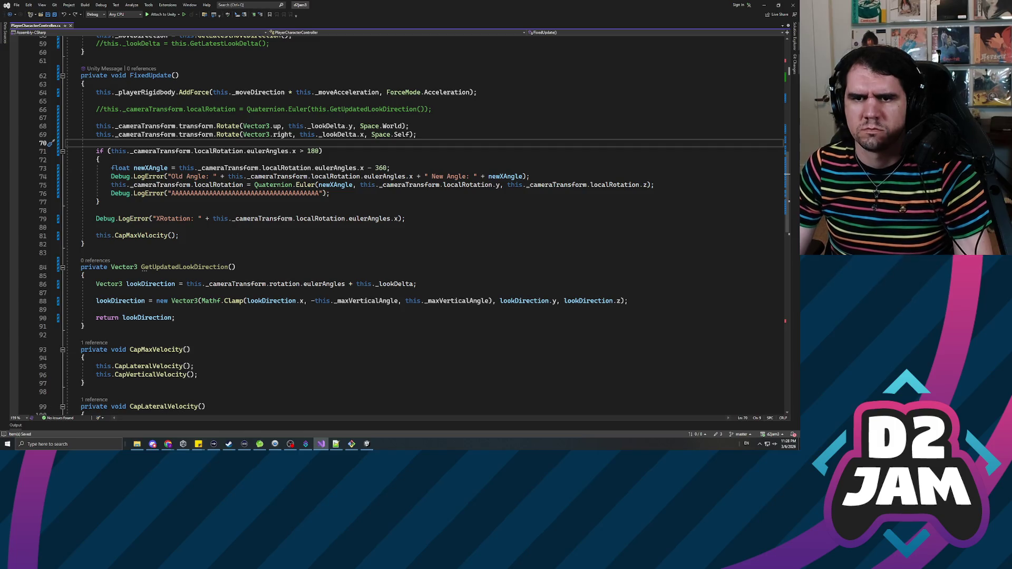
Step: Delete the Old Angle Debug.LogError line below the newXAngle declaration
{"action": "left_click", "coordinate": [112, 168]}
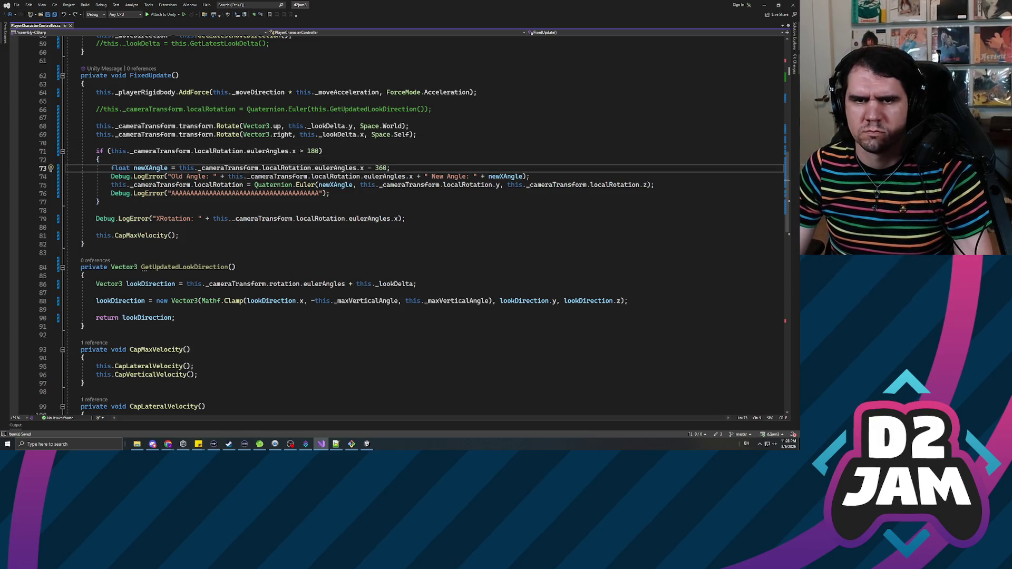
{"action": "key", "text": "Down"}
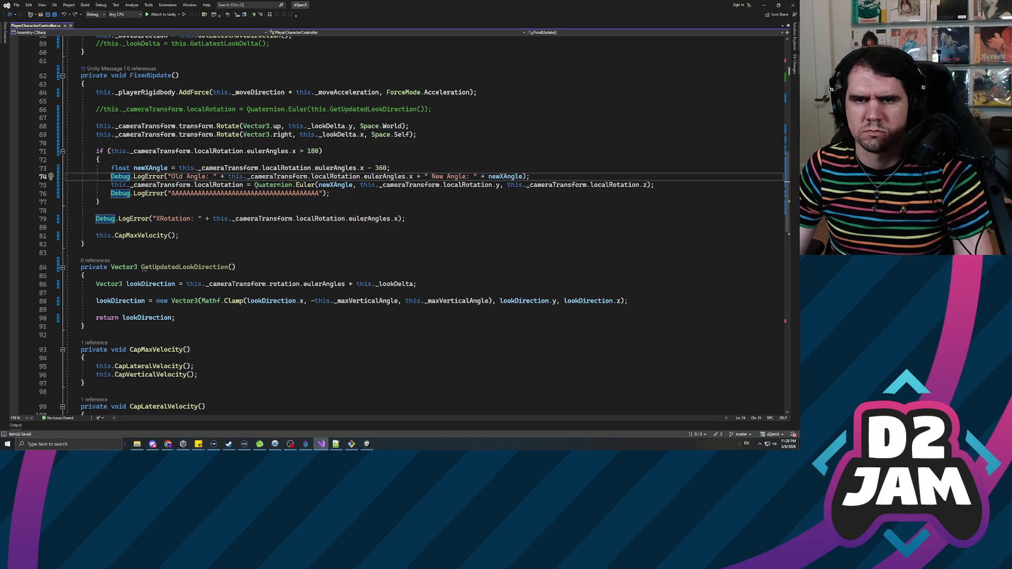
{"action": "key", "text": "shift+End"}
{"action": "key", "text": "Delete"}
{"action": "key", "text": "Up"}
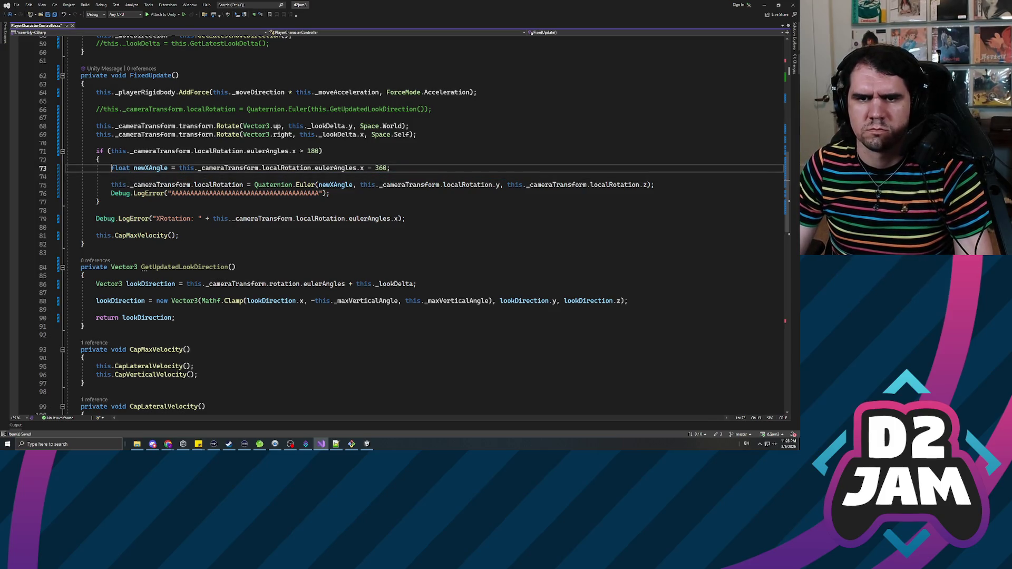
Step: Rename newXAngle to signedXAngle and add a blank line beneath the declaration
{"action": "double_click", "coordinate": [150, 167]}
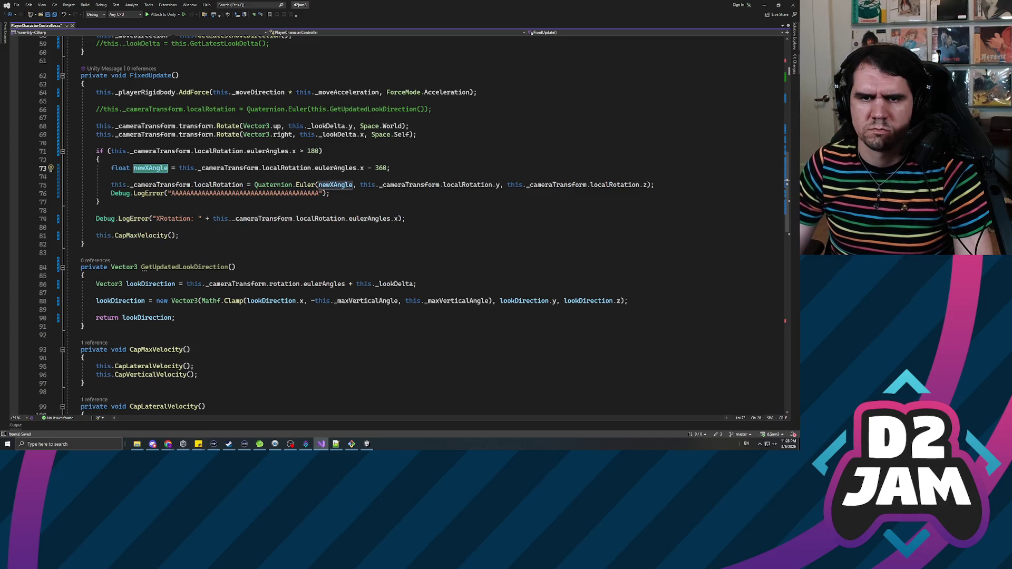
{"action": "type", "text": "signedXAngle"}
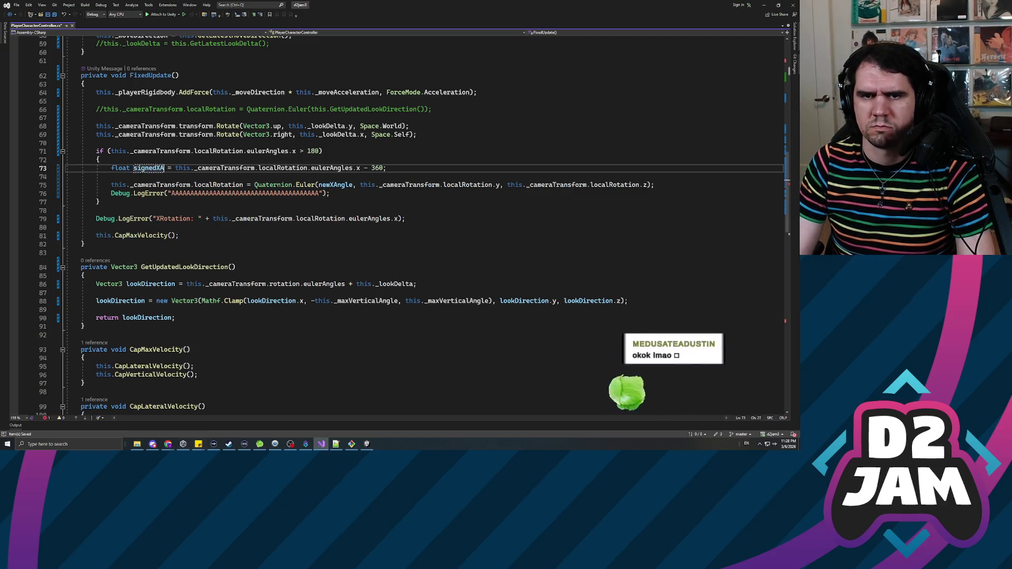
{"action": "key", "text": "End"}
{"action": "key", "text": "Return"}
{"action": "key", "text": "Return"}
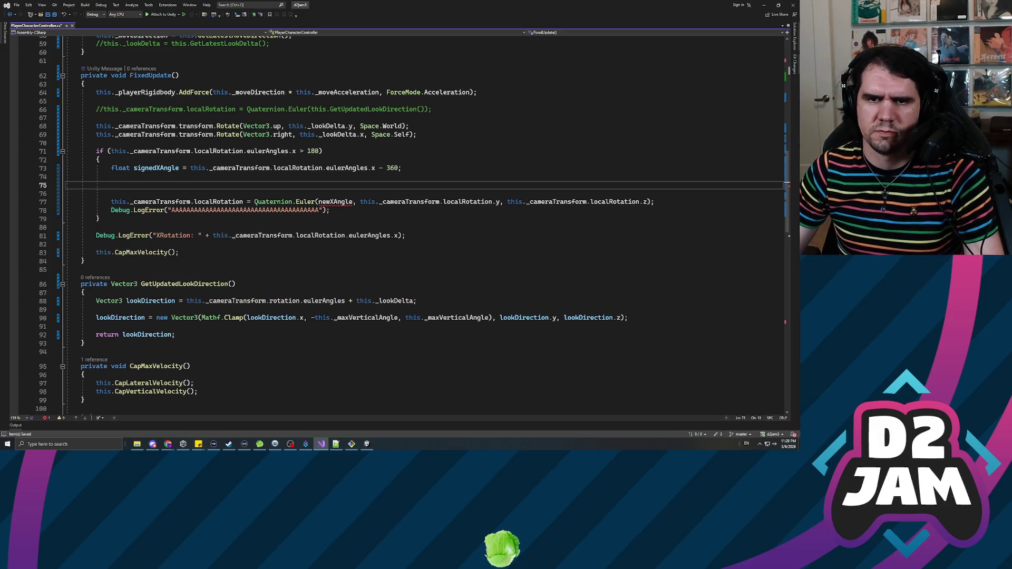
{"action": "left_click", "coordinate": [156, 168]}
{"action": "left_click_drag", "start_coordinate": [406, 168], "coordinate": [65, 168]}
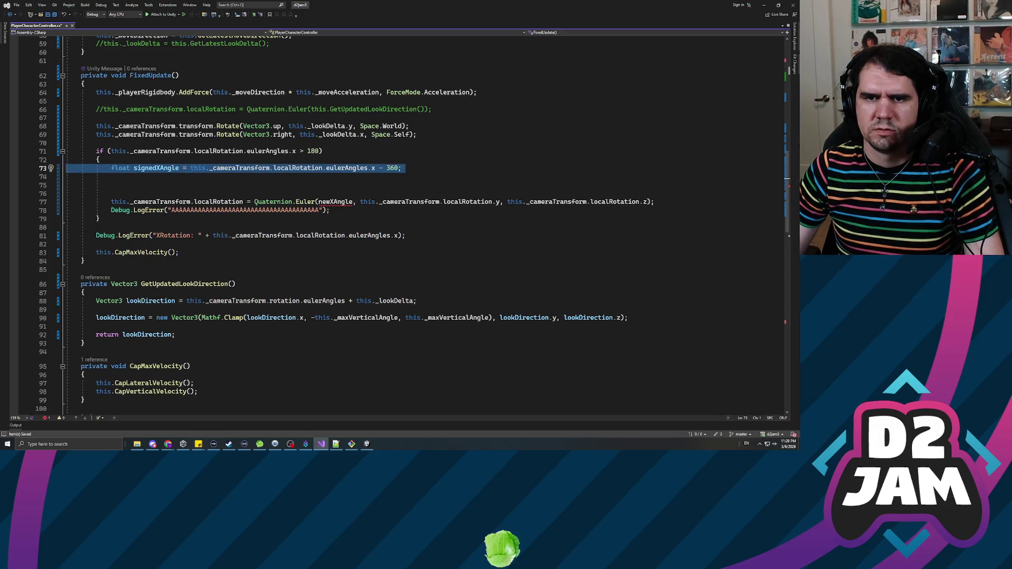
{"action": "left_click", "coordinate": [112, 185]}
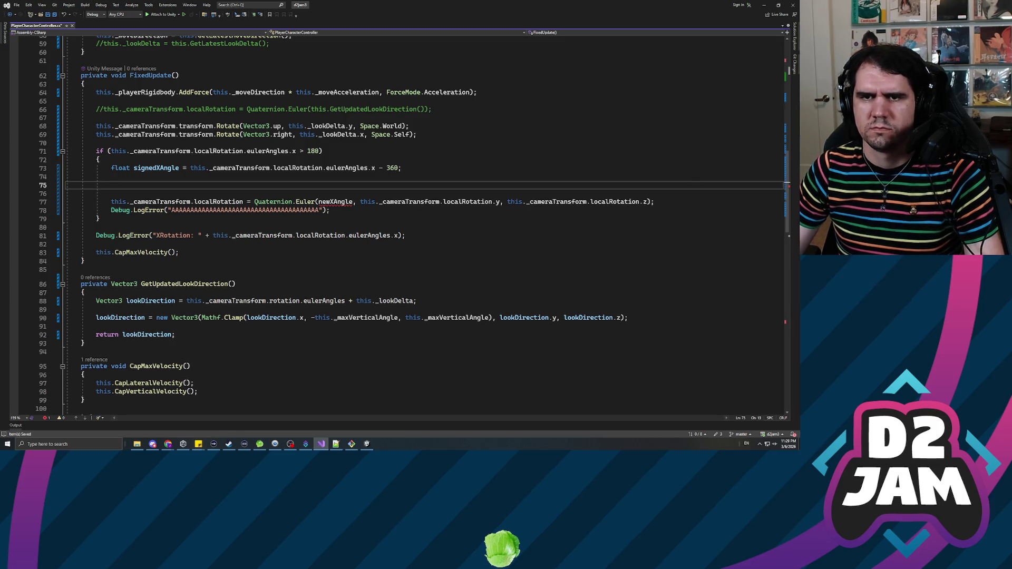
{"action": "key", "text": "alt+Tab"}
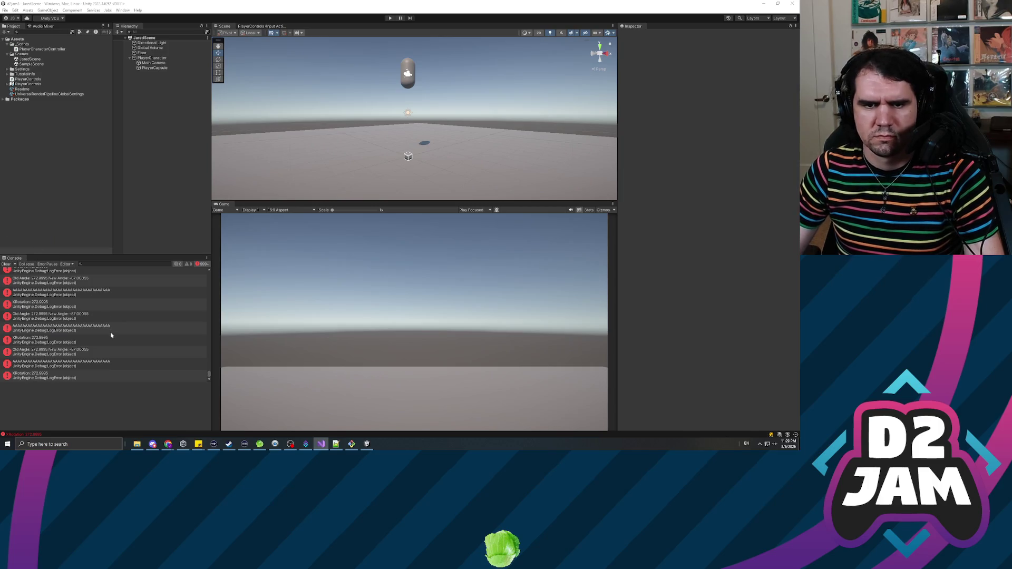
Step: Scroll up through the Console's rotation logs, then go back to the controller script
{"action": "scroll", "coordinate": [112, 333], "scroll_direction": "up", "scroll_amount": 1}
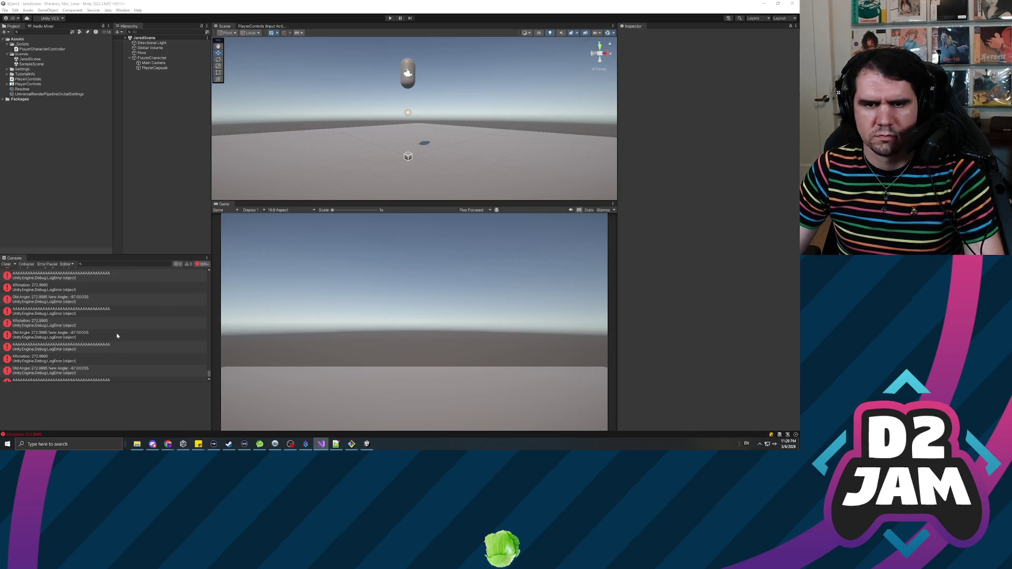
{"action": "key", "text": "alt+Tab"}
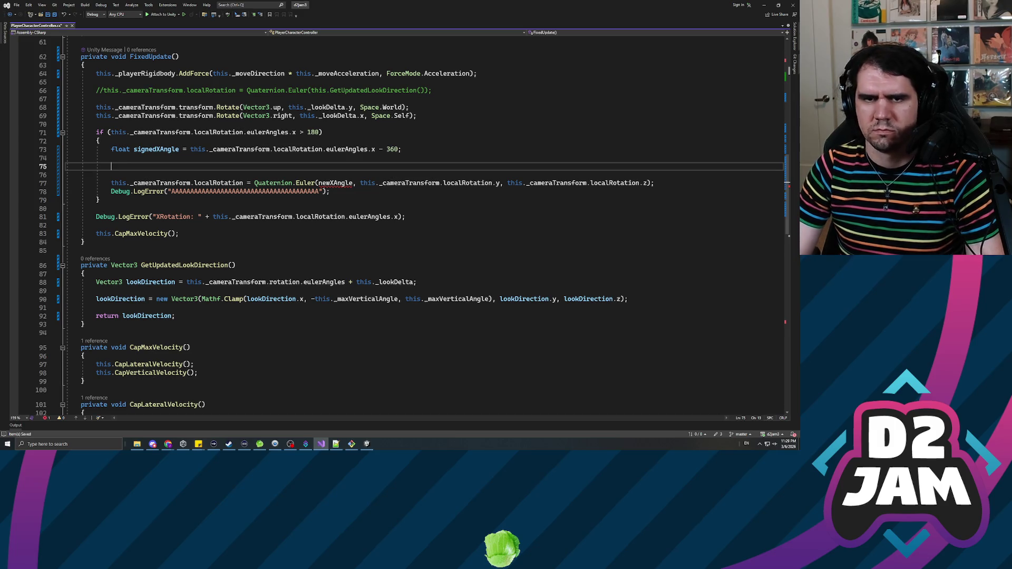
Step: Add a nested 'if (signedXAngle < this._maxVerticalAngle)' that sets signedXAngle to _maxVerticalAngle
{"action": "type", "text": "if ("}
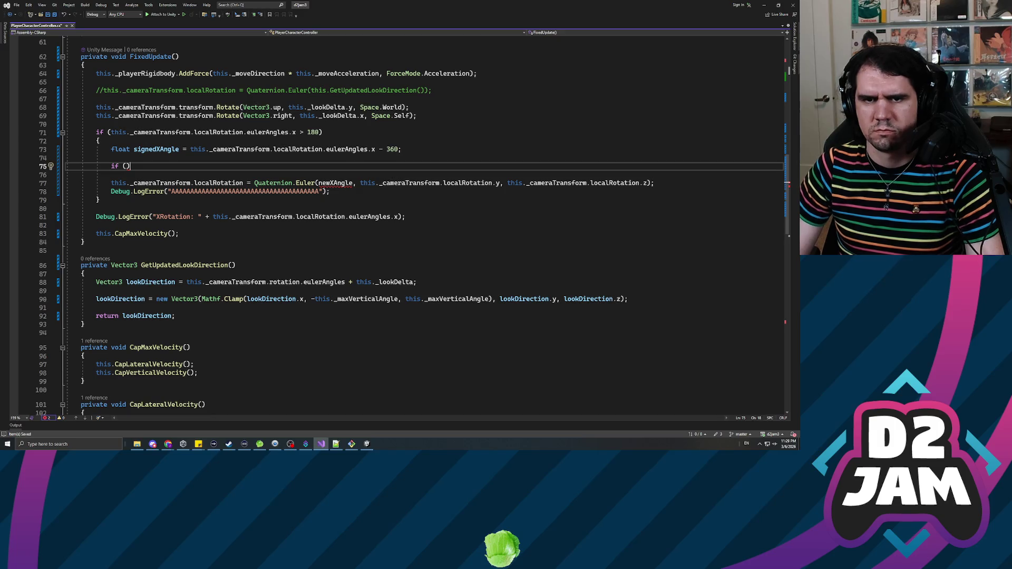
{"action": "type", "text": "signedX"}
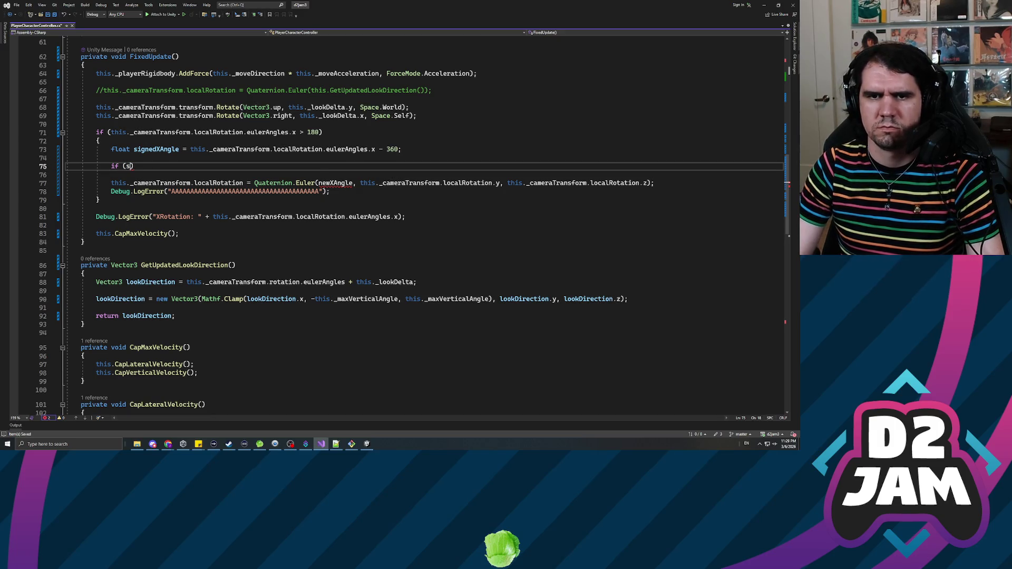
{"action": "key", "text": "Tab"}
{"action": "type", "text": "> this"}
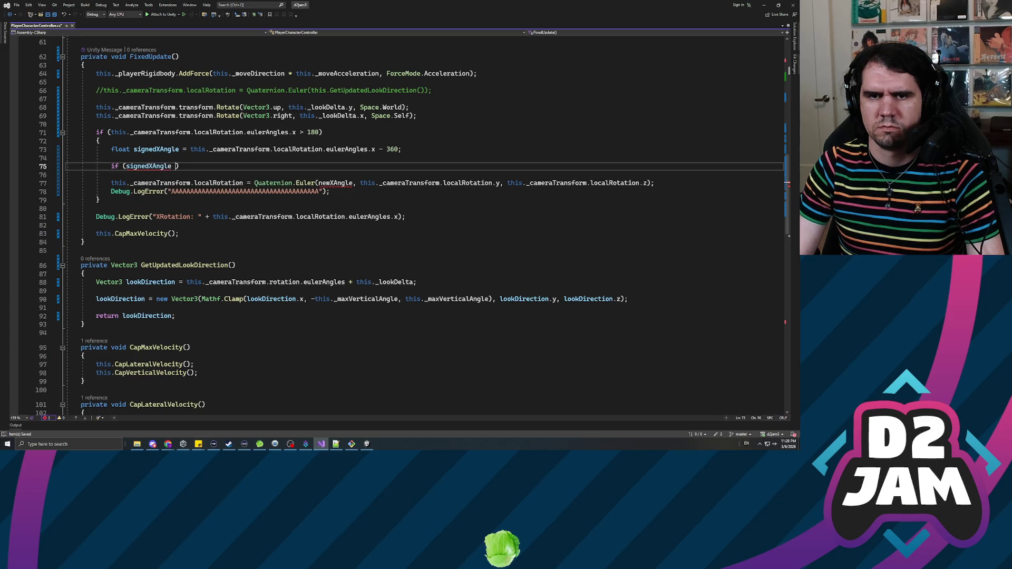
{"action": "key", "text": "BackSpace"}
{"action": "key", "text": "BackSpace"}
{"action": "key", "text": "BackSpace"}
{"action": "type", "text": "< "}
{"action": "type", "text": "this._ma"}
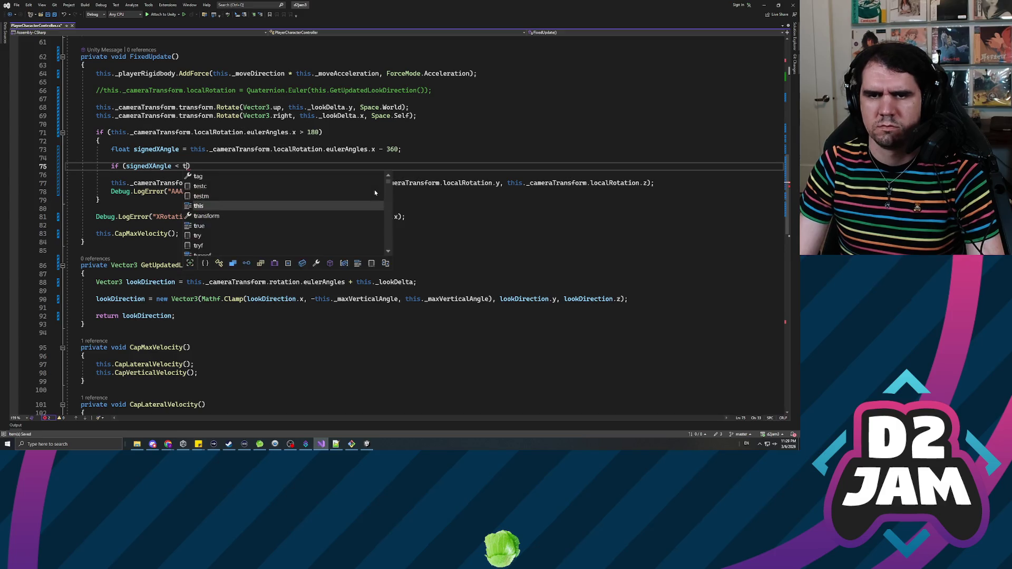
{"action": "type", "text": "xVerti"}
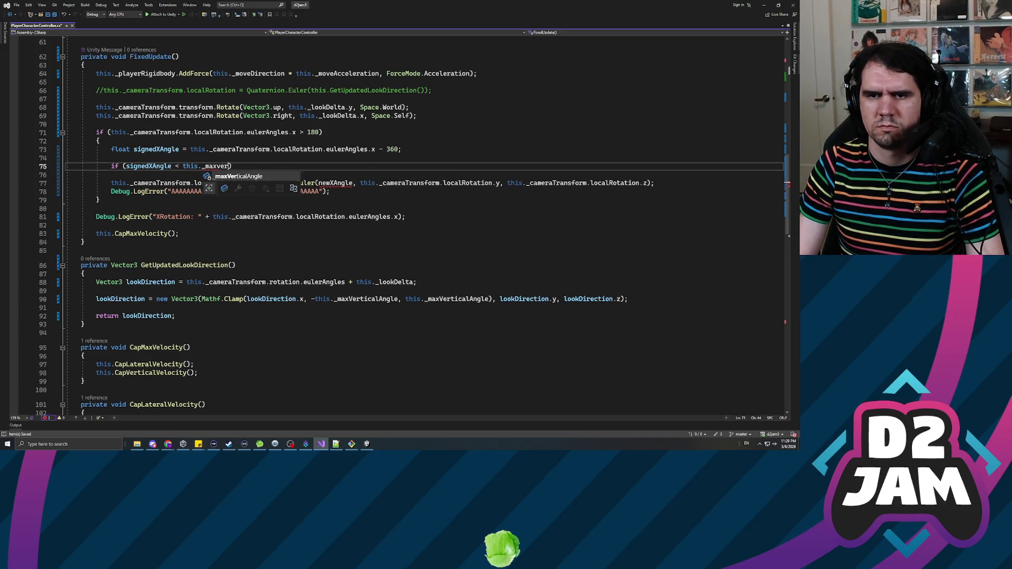
{"action": "key", "text": "Tab"}
{"action": "type", "text": ")"}
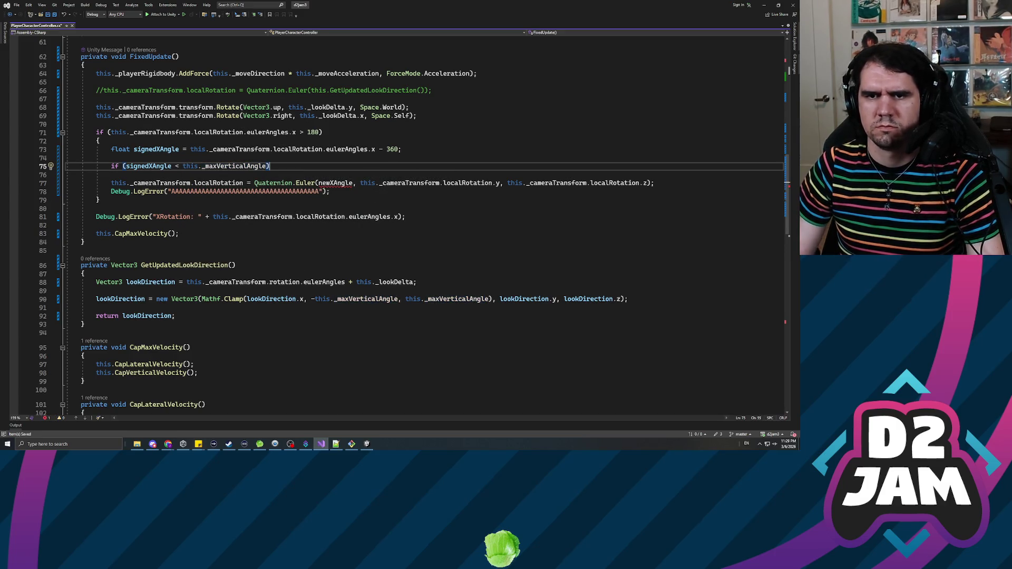
{"action": "key", "text": "Return"}
{"action": "type", "text": "{"}
{"action": "key", "text": "Return"}
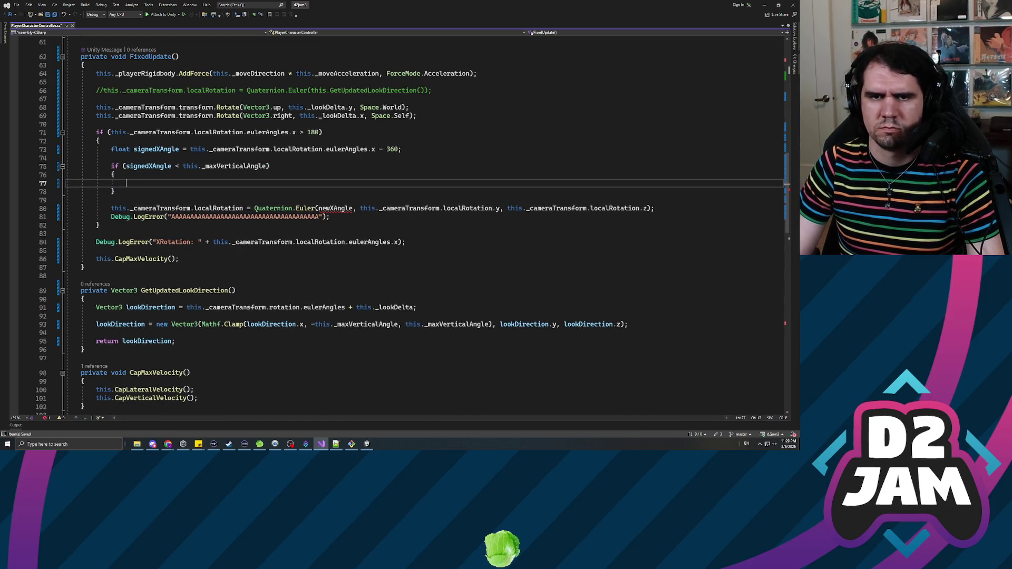
{"action": "type", "text": "signed"}
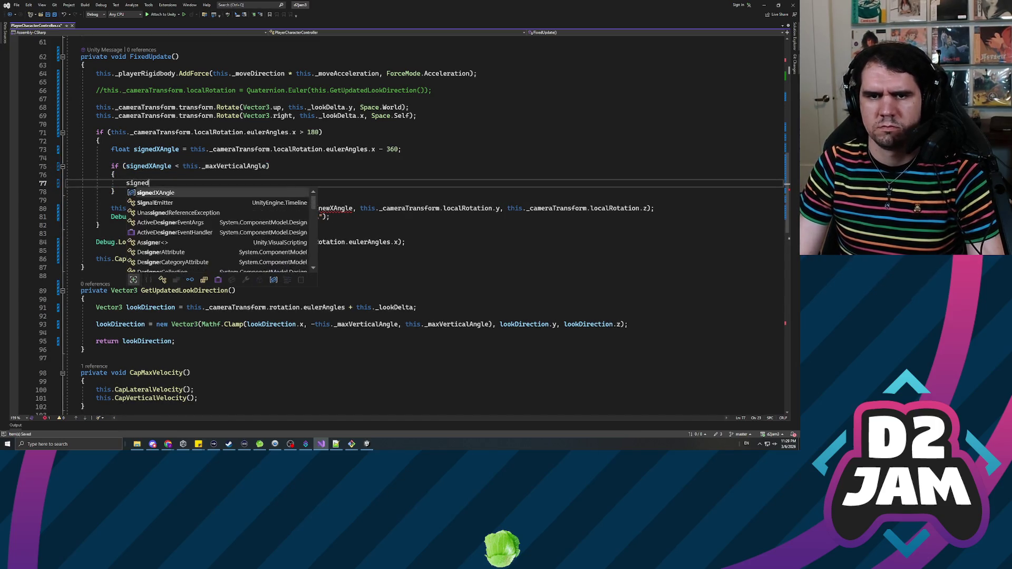
{"action": "type", "text": "XAngle = this._max"}
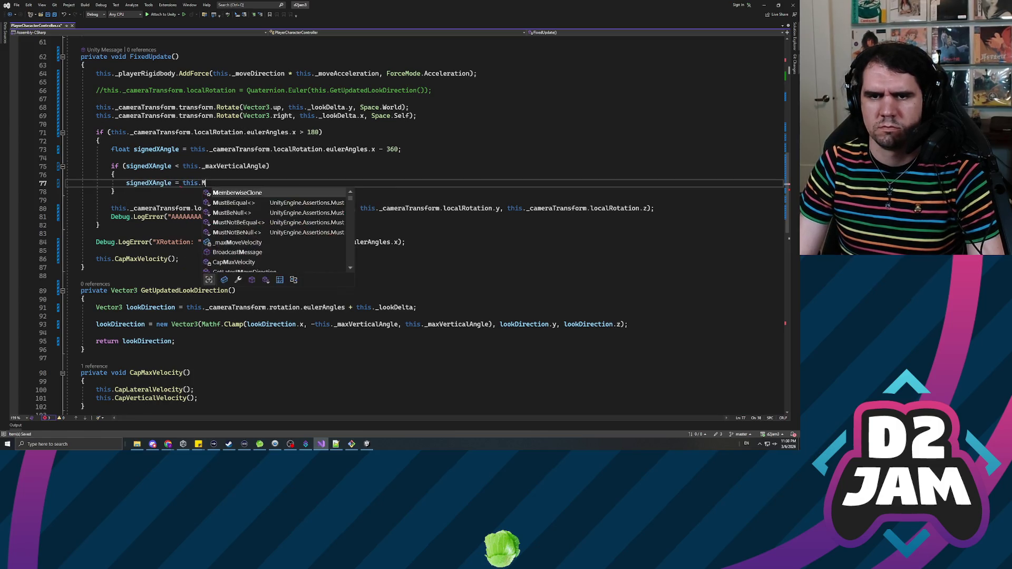
{"action": "key", "text": "Tab"}
{"action": "type", "text": ";"}
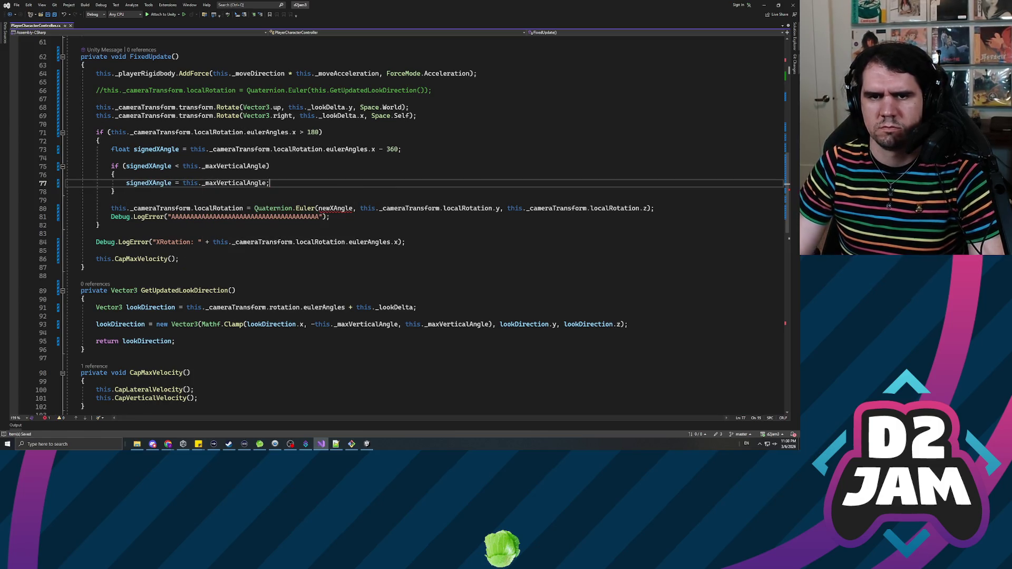
Step: Pass signedXAngle instead of newXAngle to Quaternion.Euler, save, and delete the AAAA debug log
{"action": "key", "text": "Down"}
{"action": "key", "text": "Down"}
{"action": "key", "text": "Down"}
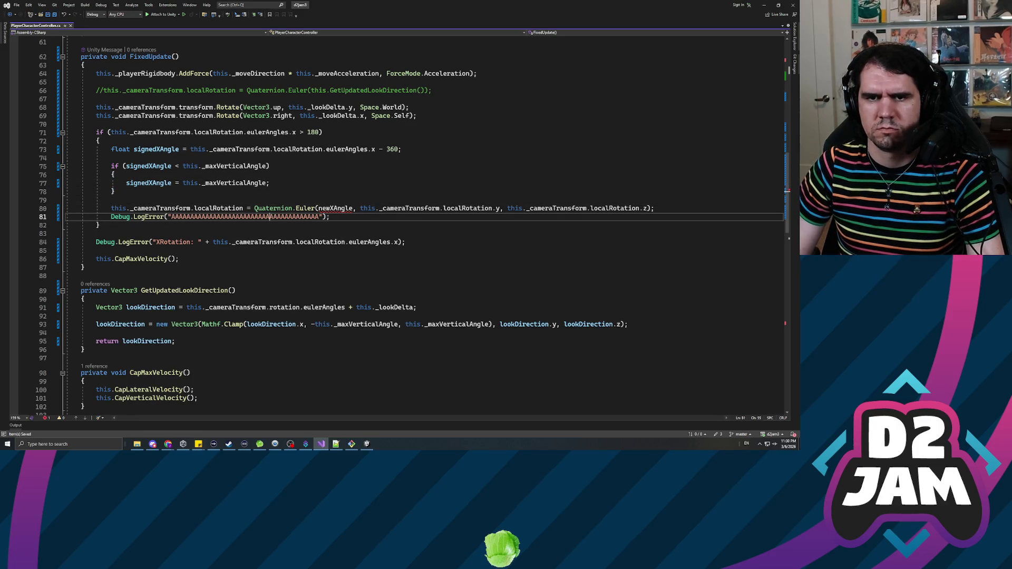
{"action": "key", "text": "Up"}
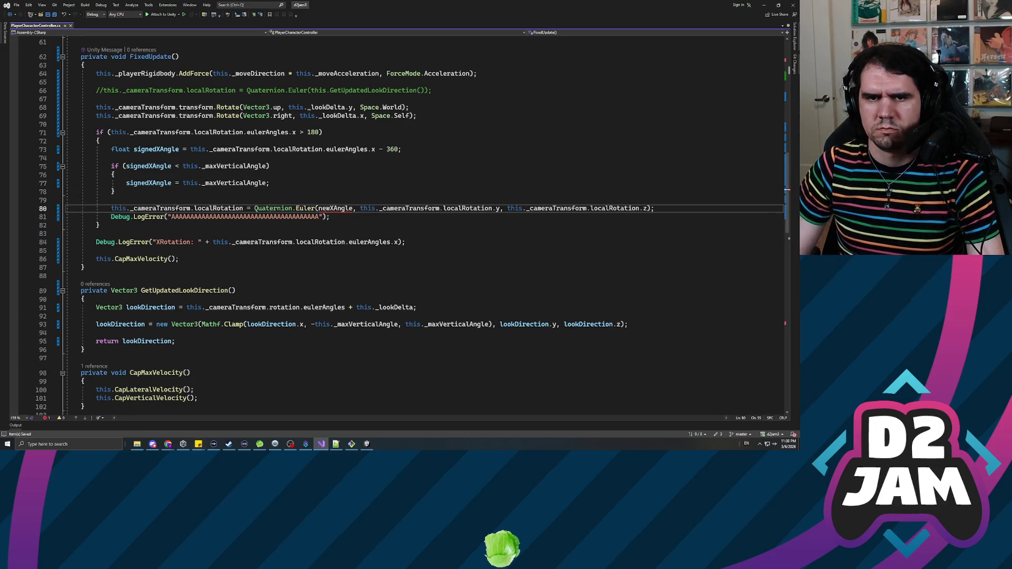
{"action": "double_click", "coordinate": [335, 208]}
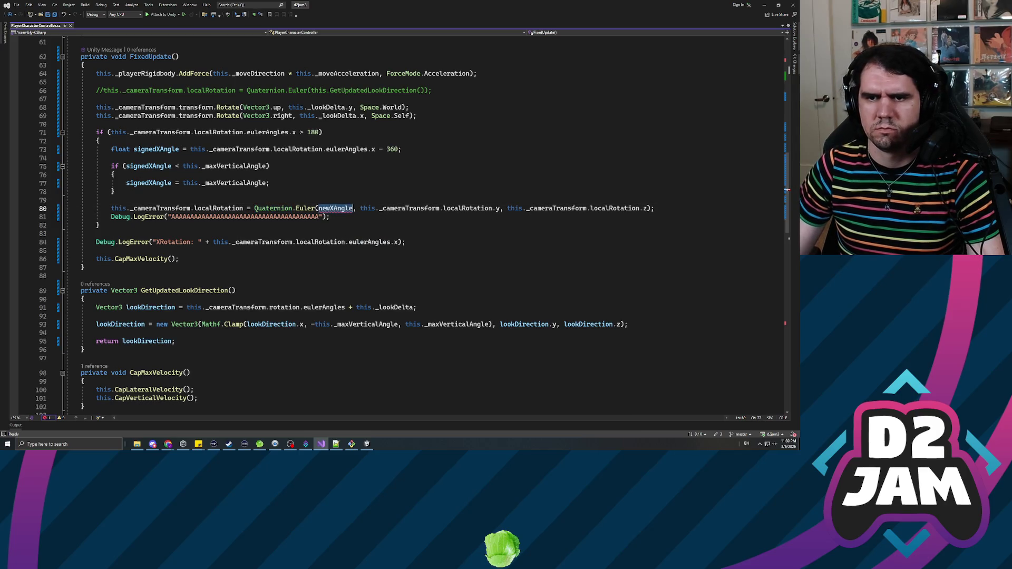
{"action": "type", "text": "signed"}
{"action": "key", "text": "Tab"}
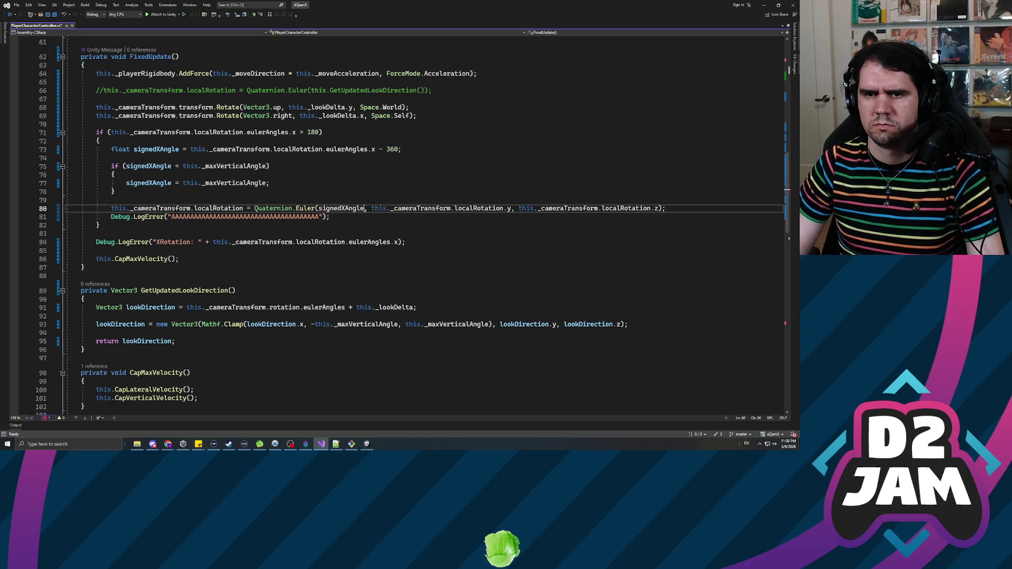
{"action": "key", "text": "ctrl+s"}
{"action": "key", "text": "Down"}
{"action": "key", "text": "shift+Home"}
{"action": "key", "text": "BackSpace"}
{"action": "key", "text": "BackSpace"}
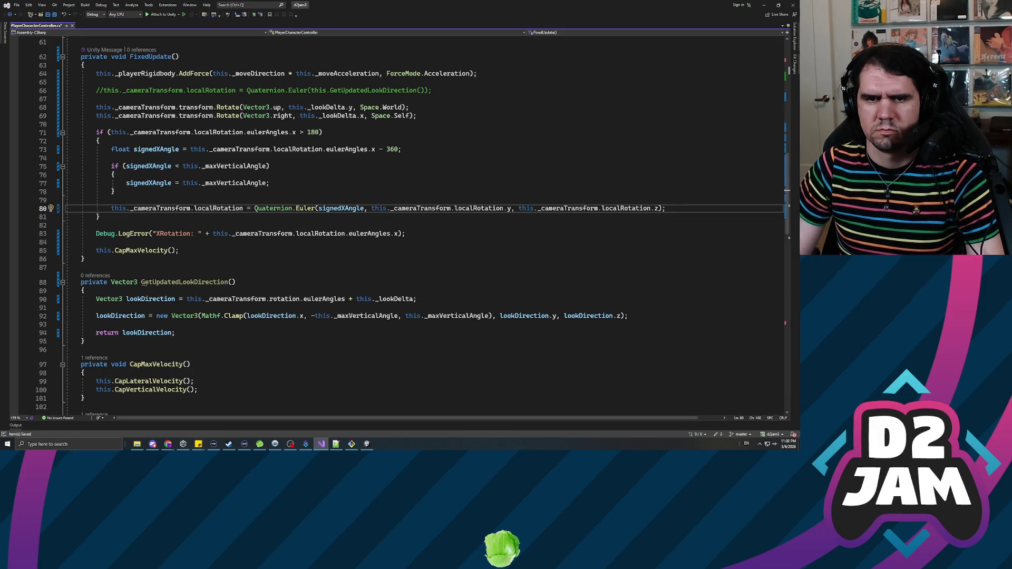
Step: Add a second block 'if (this._cameraTransform.localRotation.eulerAngles.x > this._maxVerticalAngle)' below
{"action": "left_click", "coordinate": [99, 217]}
{"action": "left_click", "coordinate": [96, 225]}
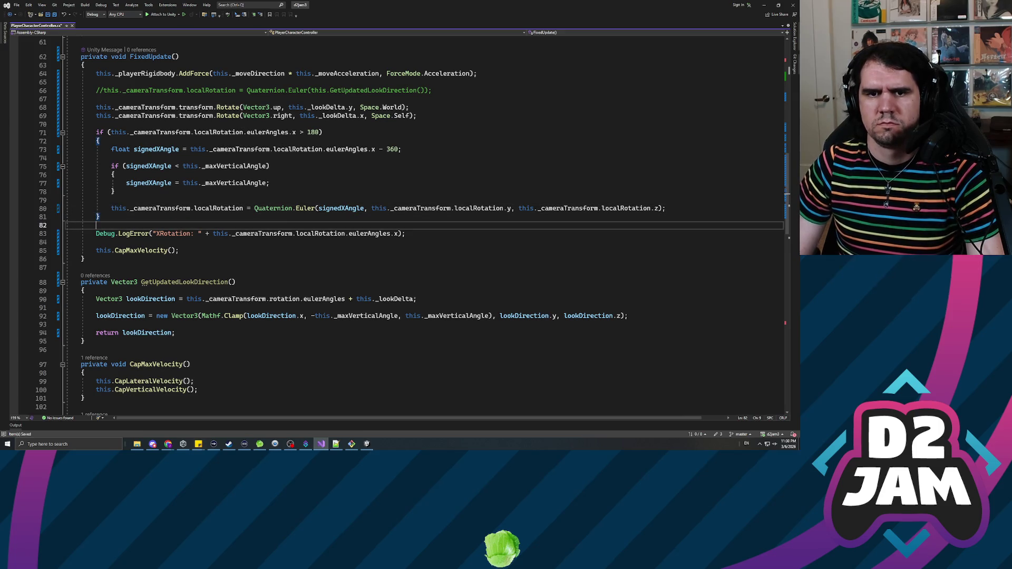
{"action": "key", "text": "Return"}
{"action": "type", "text": "if ("}
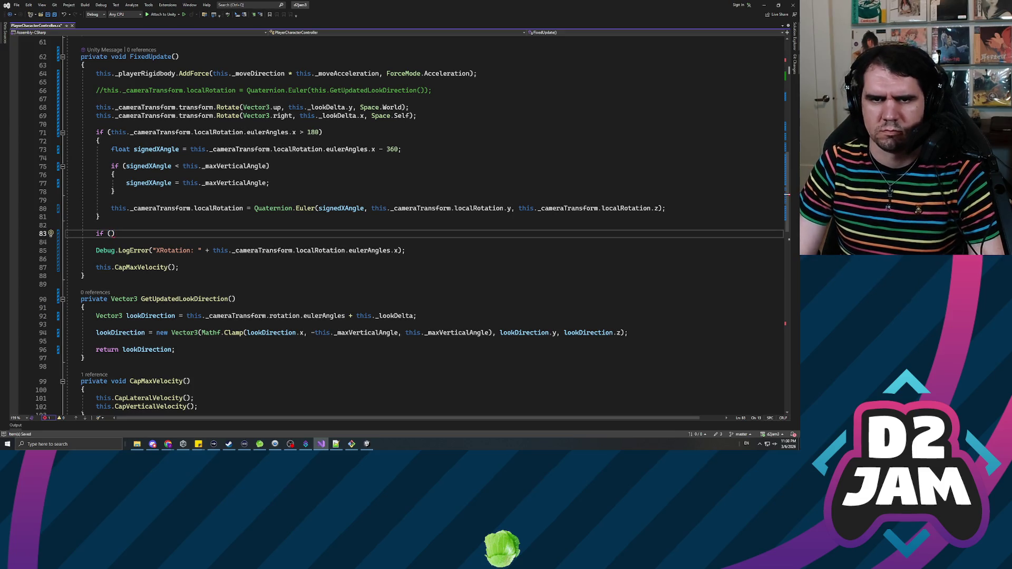
{"action": "type", "text": "this._cameraTransfo"}
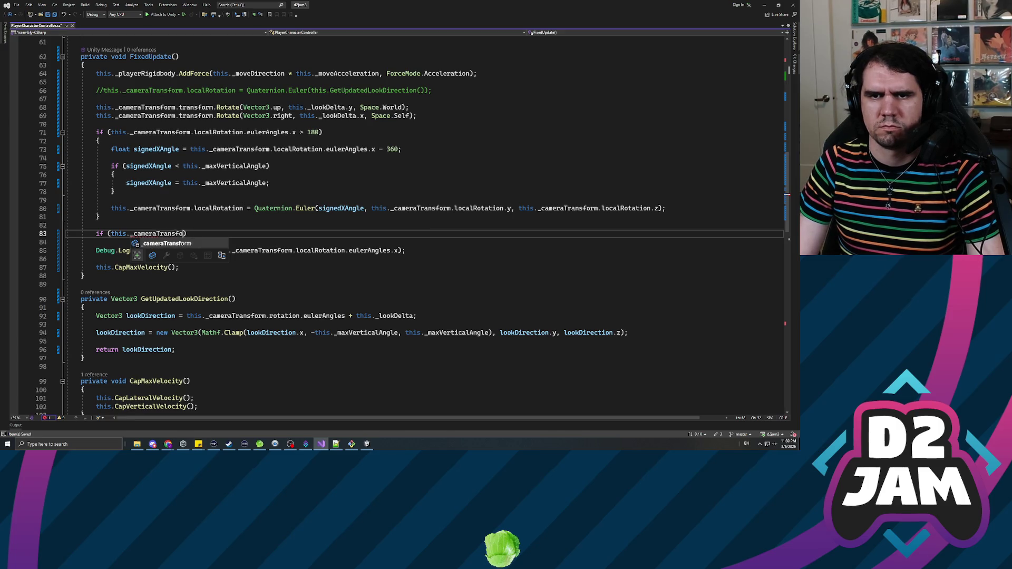
{"action": "type", "text": "rm.loca"}
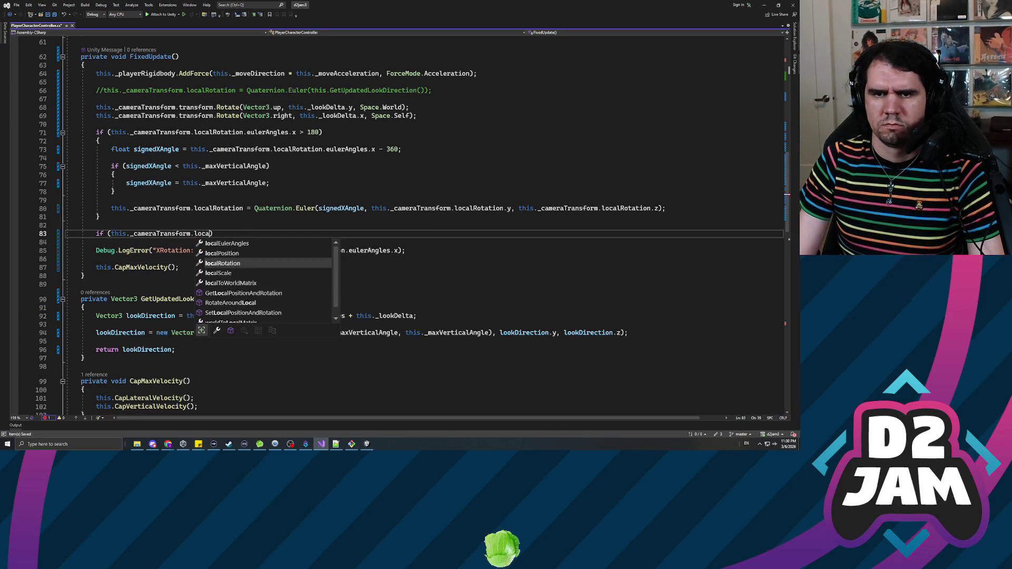
{"action": "key", "text": "Tab"}
{"action": "type", "text": ".eul"}
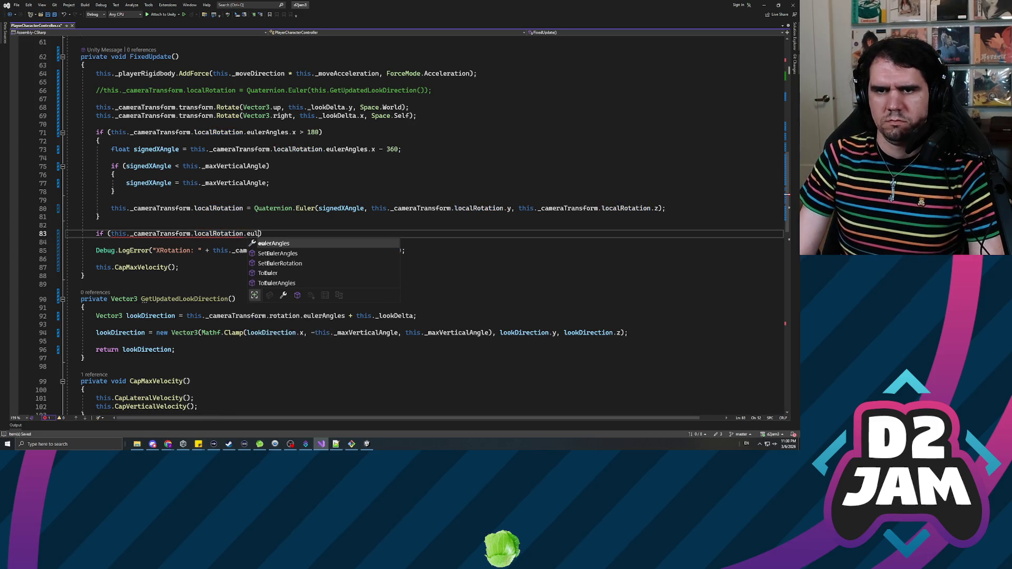
{"action": "type", "text": "erAngles.x > "}
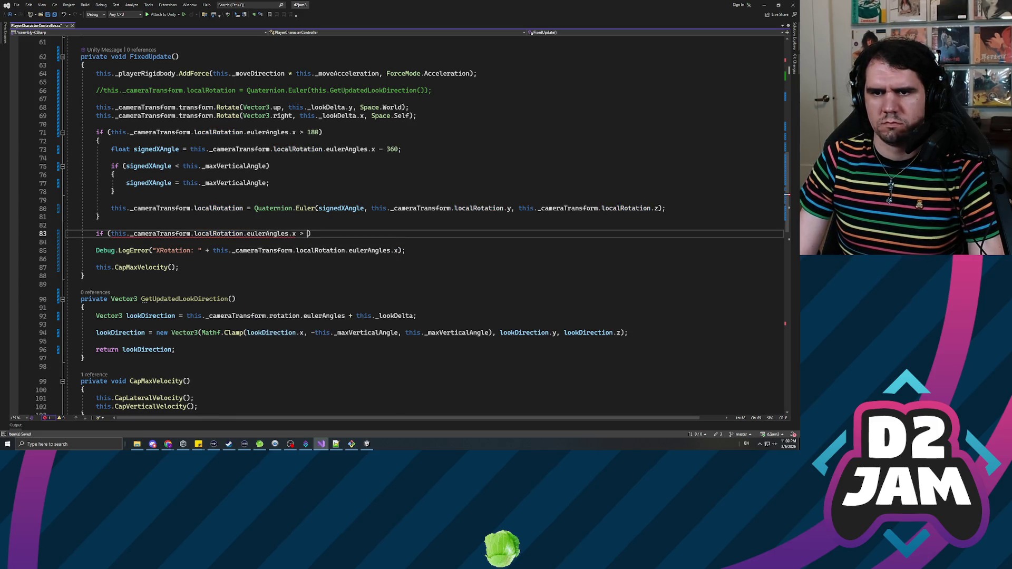
{"action": "type", "text": "this._max"}
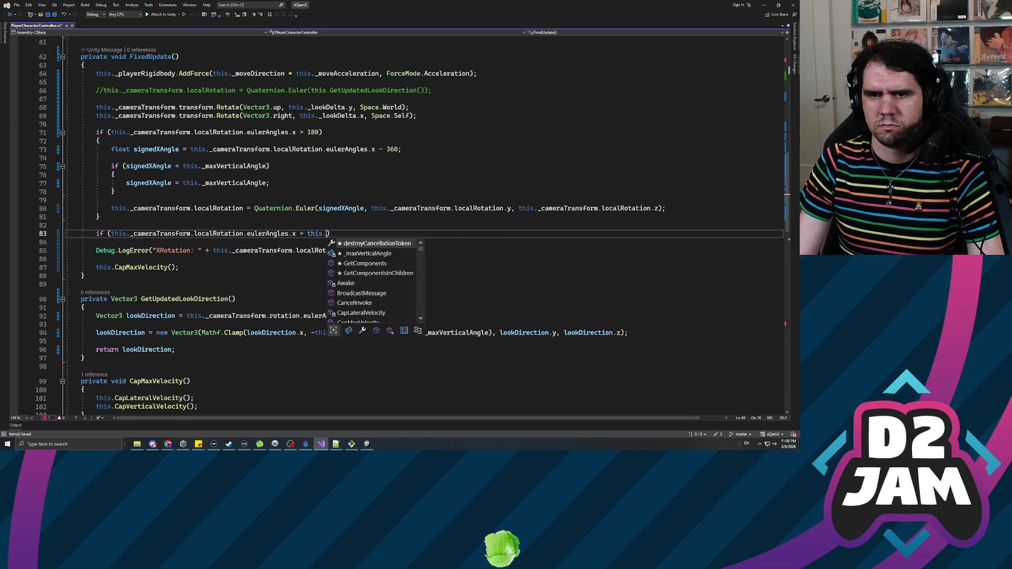
{"action": "key", "text": "Tab"}
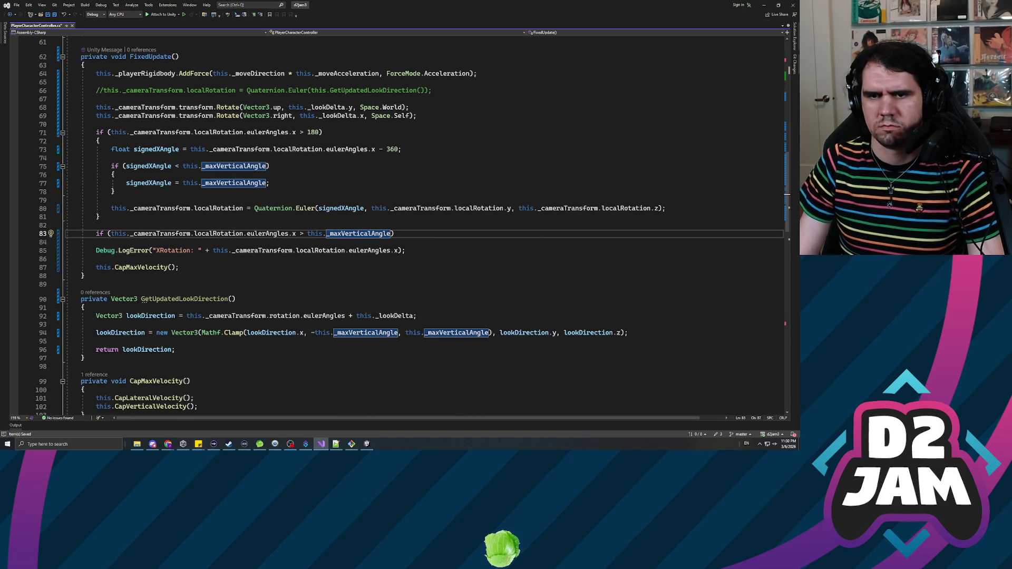
{"action": "key", "text": "End"}
{"action": "key", "text": "Return"}
{"action": "type", "text": "{"}
{"action": "key", "text": "BackSpace"}
{"action": "key", "text": "BackSpace"}
{"action": "key", "text": "BackSpace"}
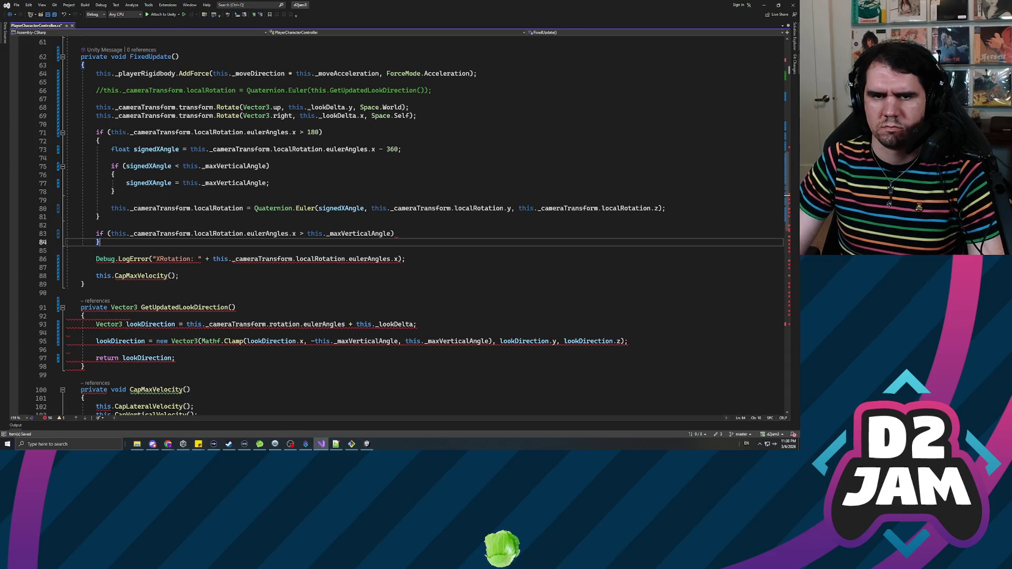
{"action": "type", "text": "{"}
{"action": "key", "text": "Return"}
Step: Copy the rotation statement into the new block using _maxVerticalAngle, and comment out the XRotation log
{"action": "key", "text": "Up"}
{"action": "key", "text": "Up"}
{"action": "key", "text": "Up"}
{"action": "key", "text": "Up"}
{"action": "key", "text": "Home"}
{"action": "key", "text": "shift+End"}
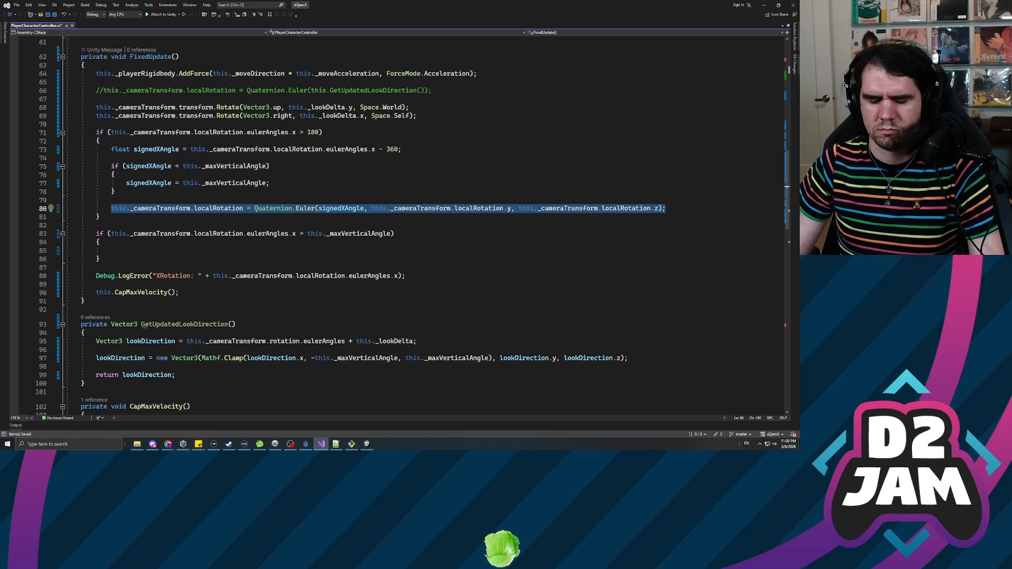
{"action": "key", "text": "ctrl+c"}
{"action": "key", "text": "Down"}
{"action": "key", "text": "Down"}
{"action": "key", "text": "Down"}
{"action": "key", "text": "ctrl+v"}
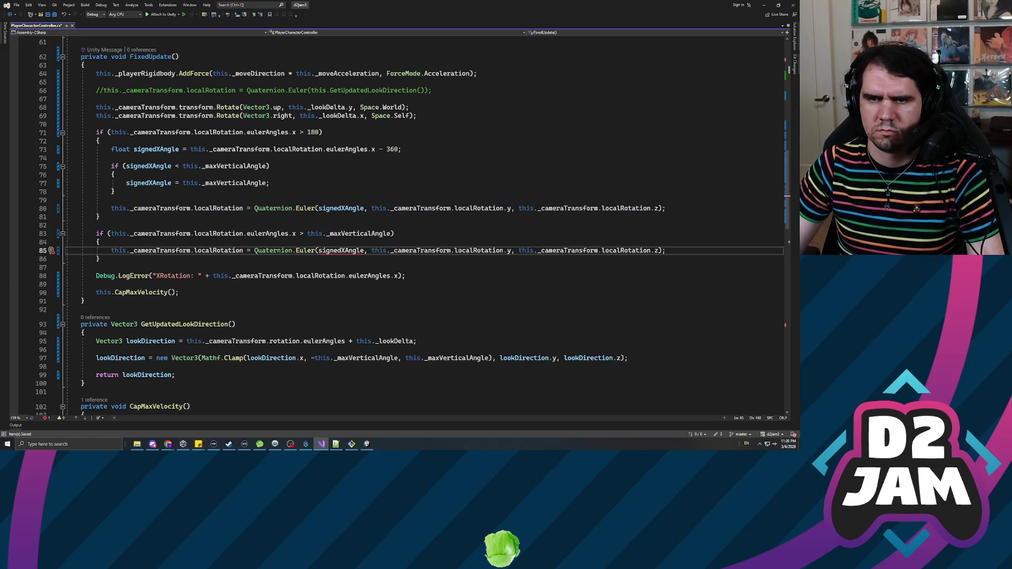
{"action": "double_click", "coordinate": [340, 250]}
{"action": "type", "text": "this._m"}
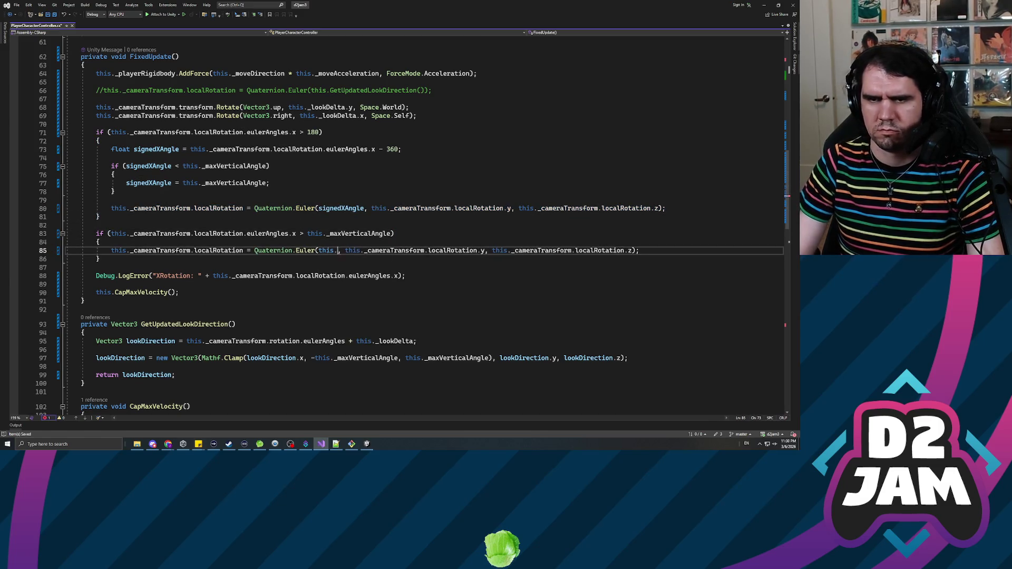
{"action": "type", "text": "axV"}
{"action": "key", "text": "Tab"}
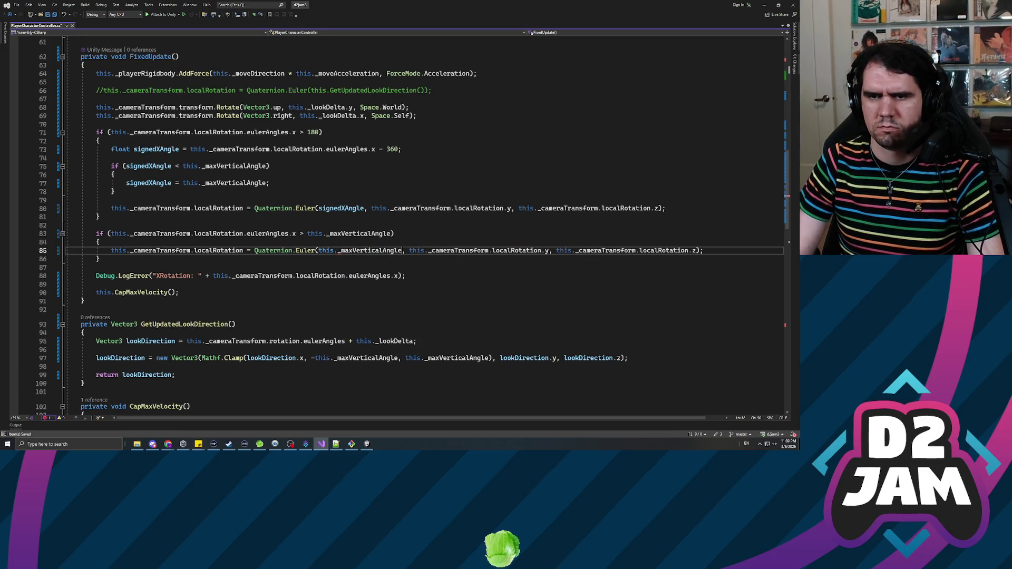
{"action": "left_click", "coordinate": [95, 276]}
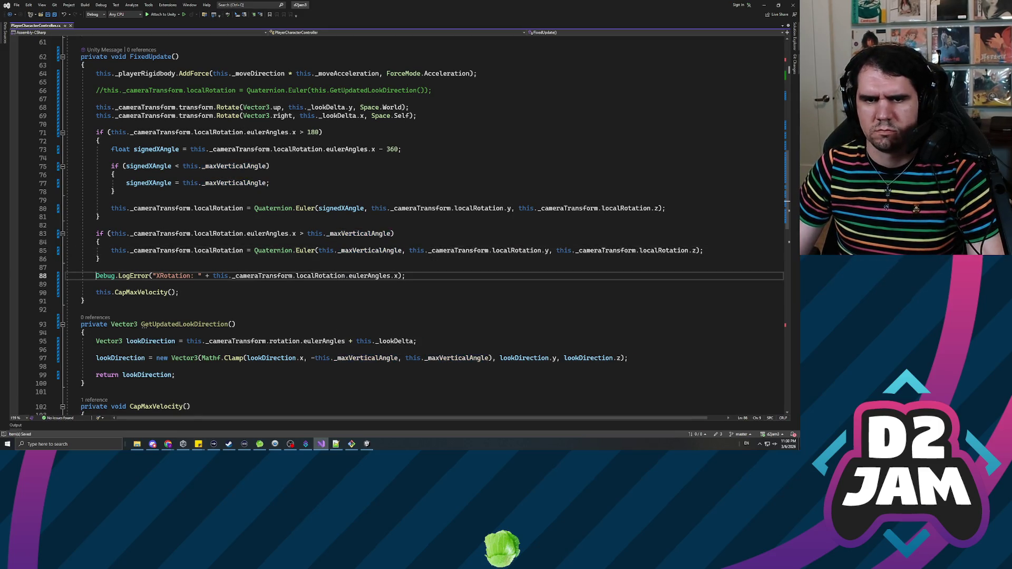
{"action": "type", "text": "//"}
{"action": "key", "text": "alt+Tab"}
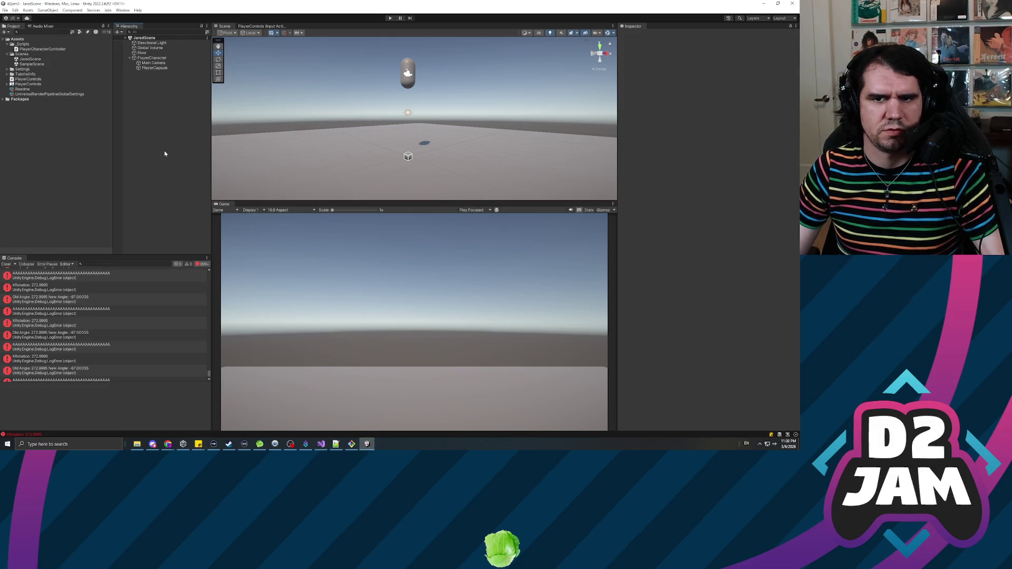
Step: Play-test the new camera clamp, then return to the controller script in Visual Studio
{"action": "left_click", "coordinate": [390, 18]}
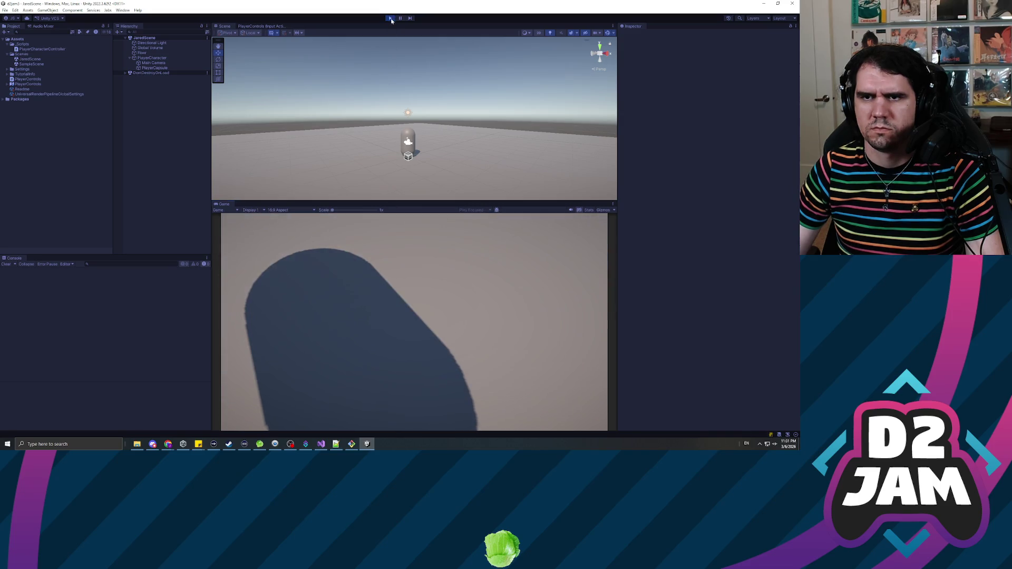
{"action": "key", "text": "ctrl+p"}
{"action": "key", "text": "alt+Tab"}
{"action": "scroll", "coordinate": [396, 227], "scroll_direction": "up", "scroll_amount": 5}
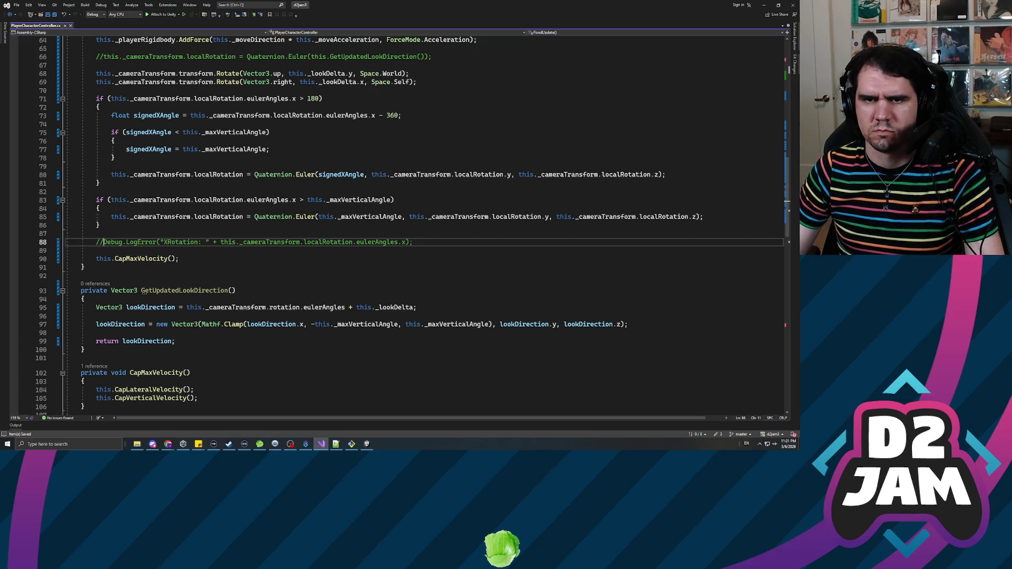
Step: Put a minus before _maxVerticalAngle in the line 75 comparison and line 77 assignment
{"action": "scroll", "coordinate": [410, 225], "scroll_direction": "up", "scroll_amount": 1}
{"action": "left_click", "coordinate": [267, 175]}
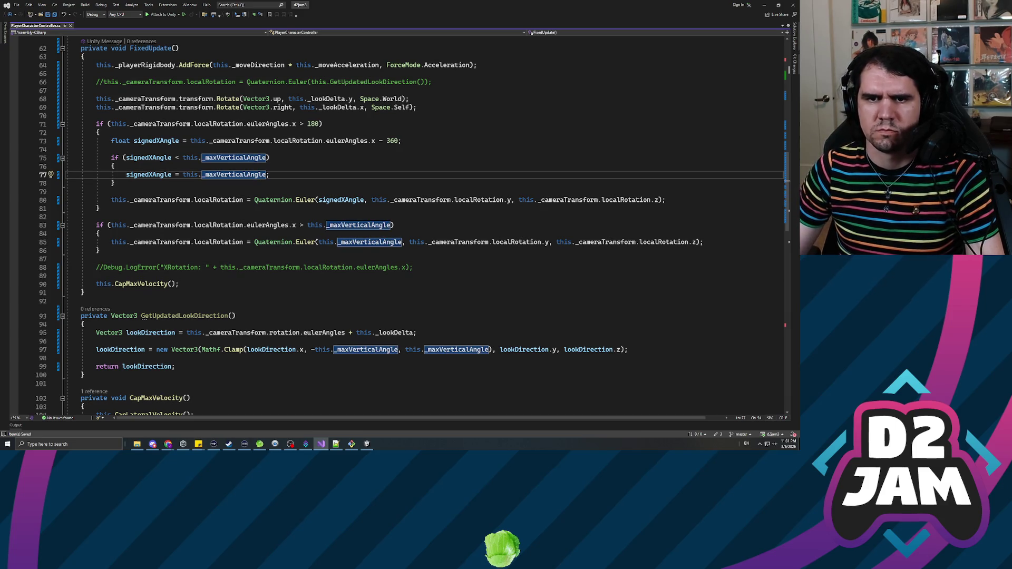
{"action": "left_click", "coordinate": [183, 174]}
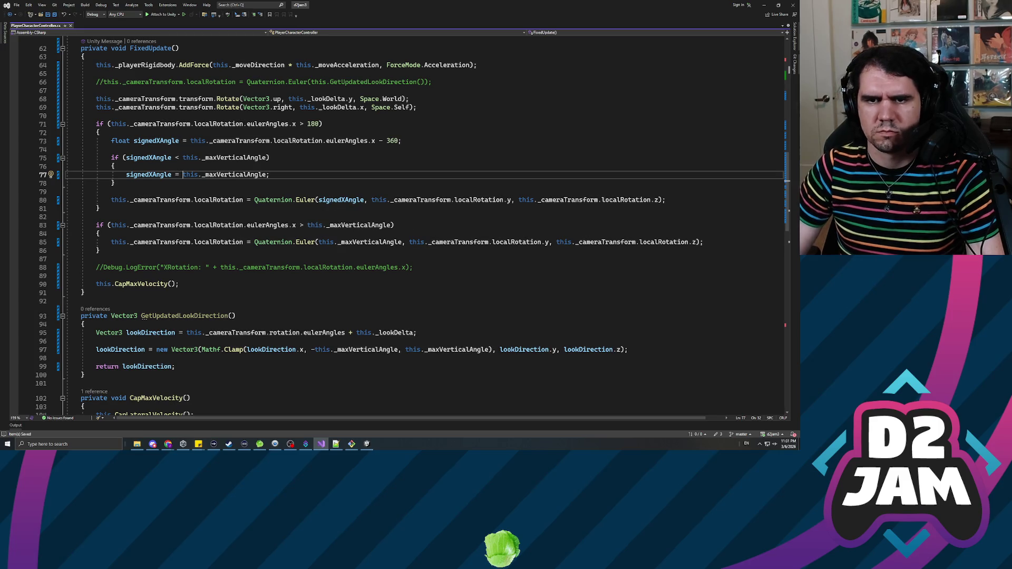
{"action": "type", "text": "-"}
{"action": "key", "text": "Up"}
{"action": "key", "text": "Up"}
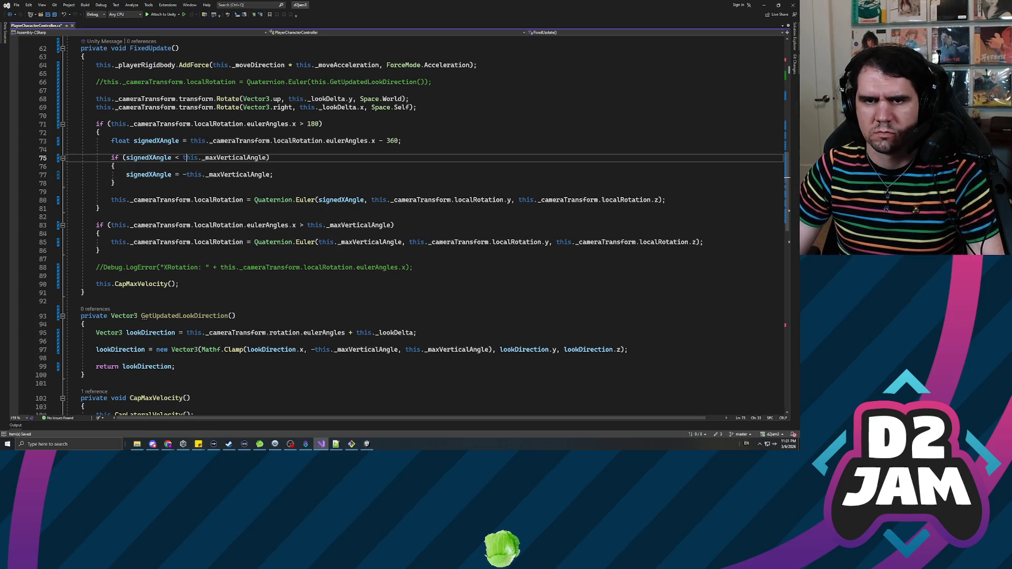
{"action": "type", "text": "-"}
{"action": "key", "text": "Down"}
{"action": "key", "text": "Down"}
{"action": "key", "text": "End"}
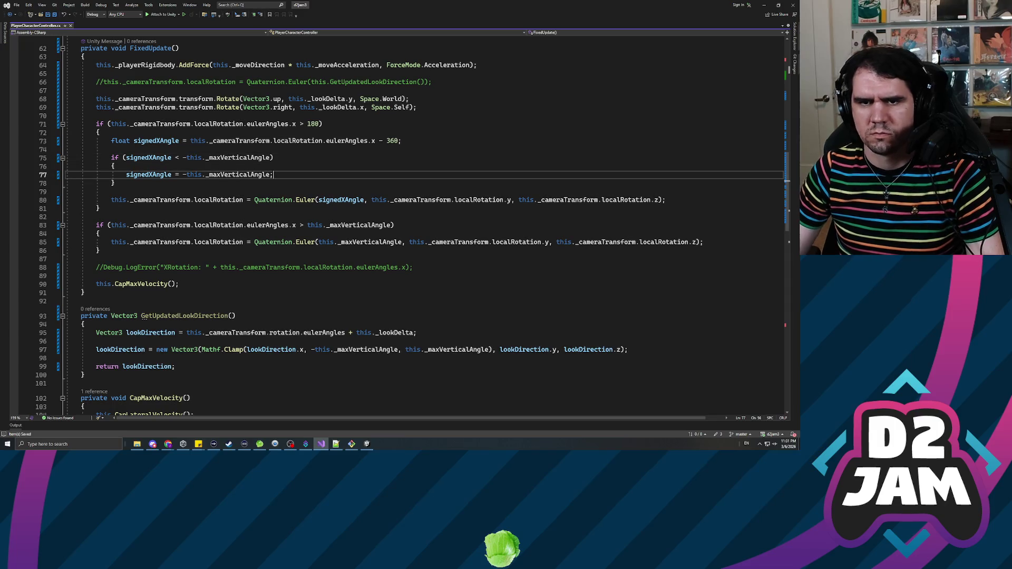
{"action": "key", "text": "alt+Tab"}
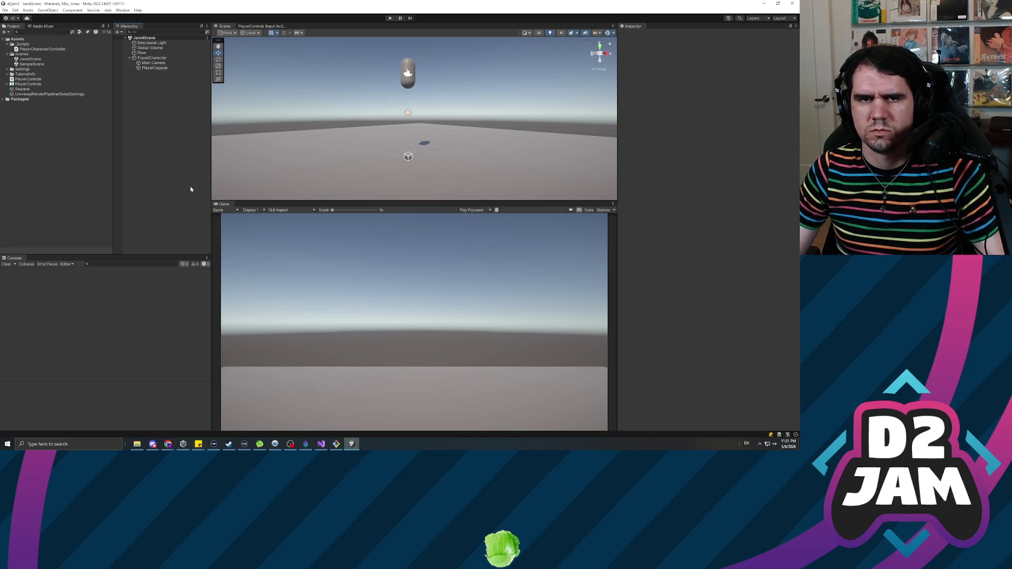
Step: Play-test the downward look while watching Main Camera's rotation, then return to the script
{"action": "key", "text": "ctrl+p"}
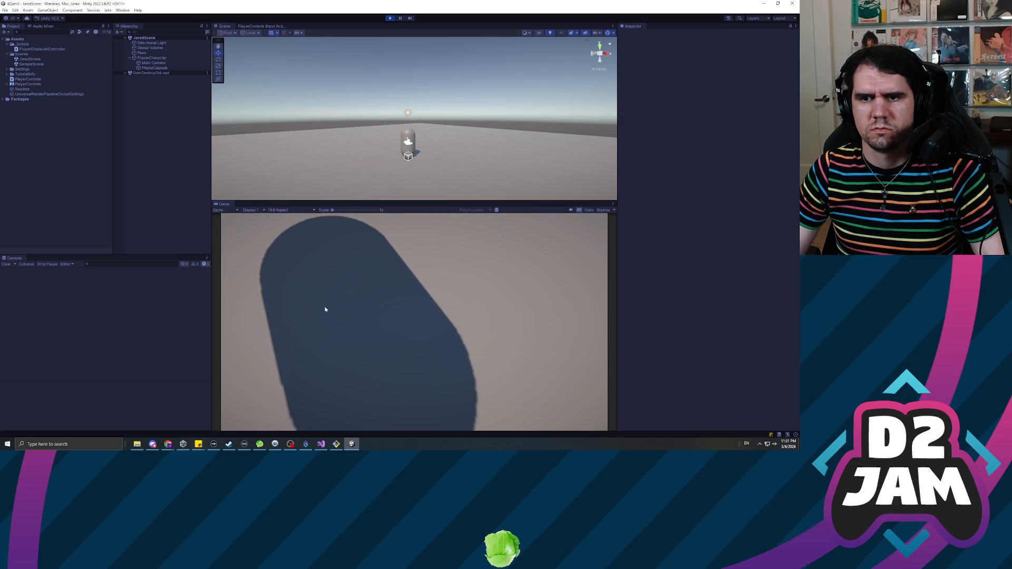
{"action": "left_click", "coordinate": [154, 64]}
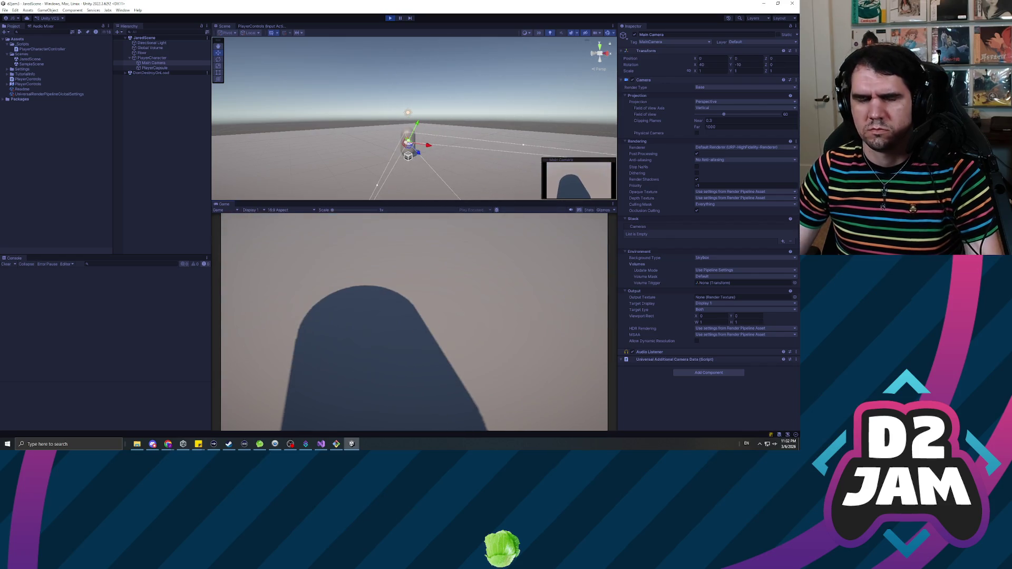
{"action": "left_click", "coordinate": [389, 18]}
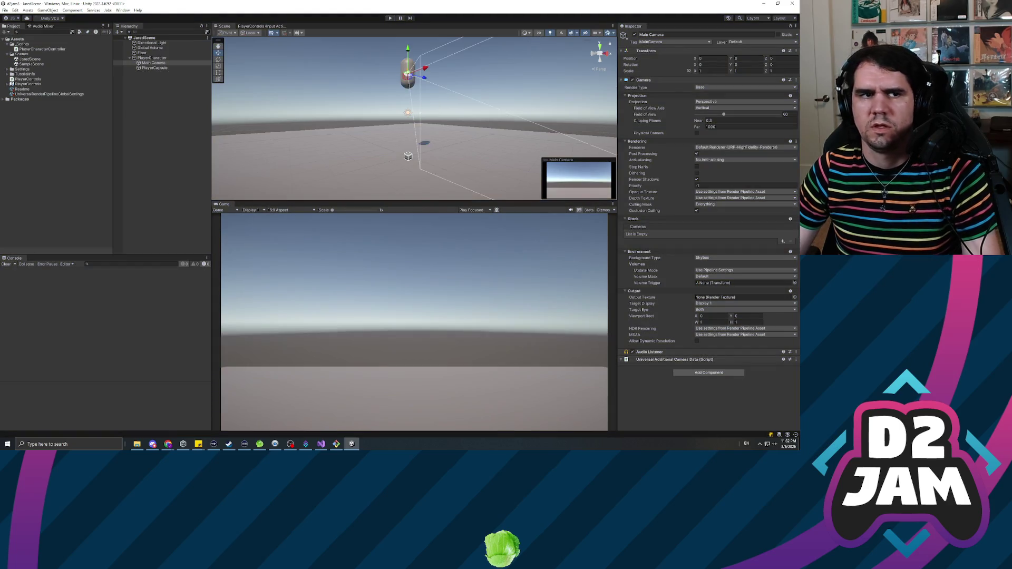
{"action": "left_click", "coordinate": [321, 444]}
{"action": "double_click", "coordinate": [185, 166]}
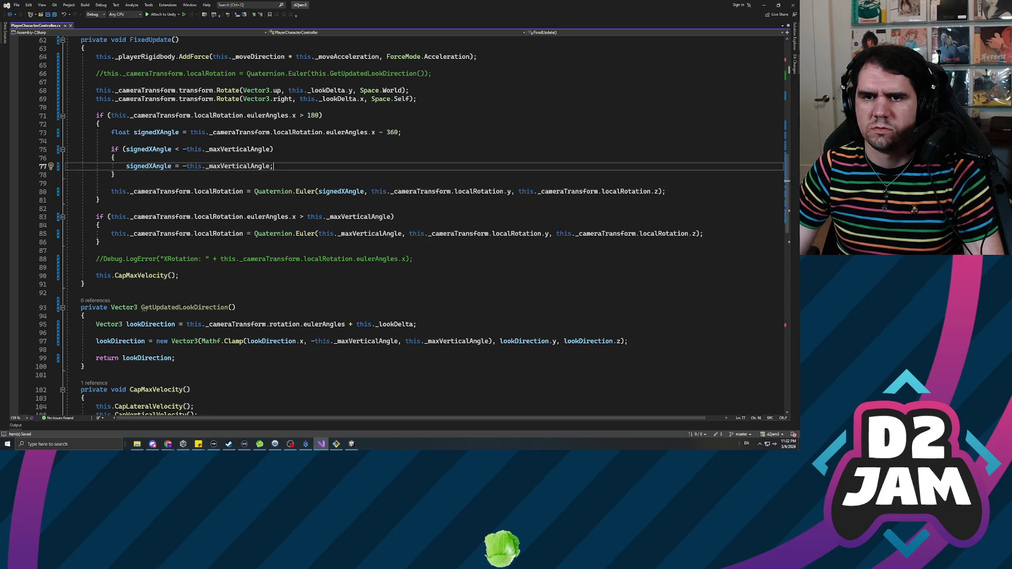
Step: Append + 360 after -_maxVerticalAngle in the line 77 lower-clamp assignment
{"action": "double_click", "coordinate": [238, 166]}
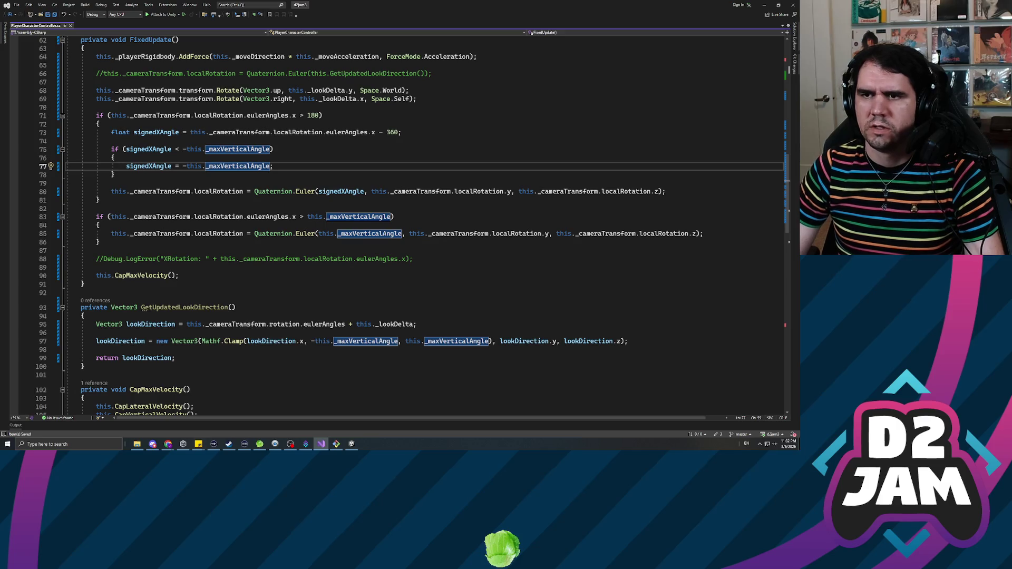
{"action": "key", "text": "Right"}
{"action": "type", "text": "+ "}
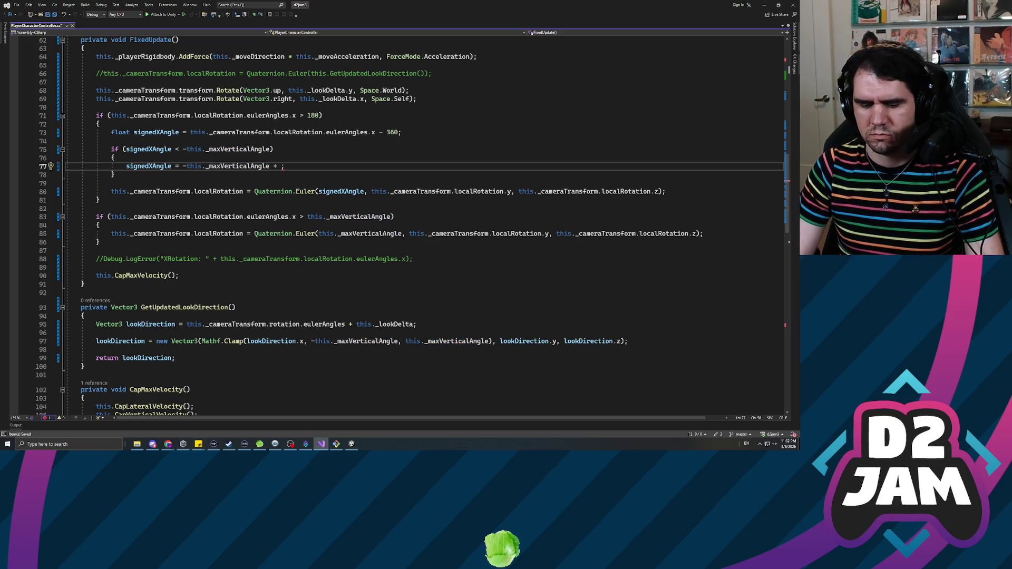
{"action": "type", "text": "360"}
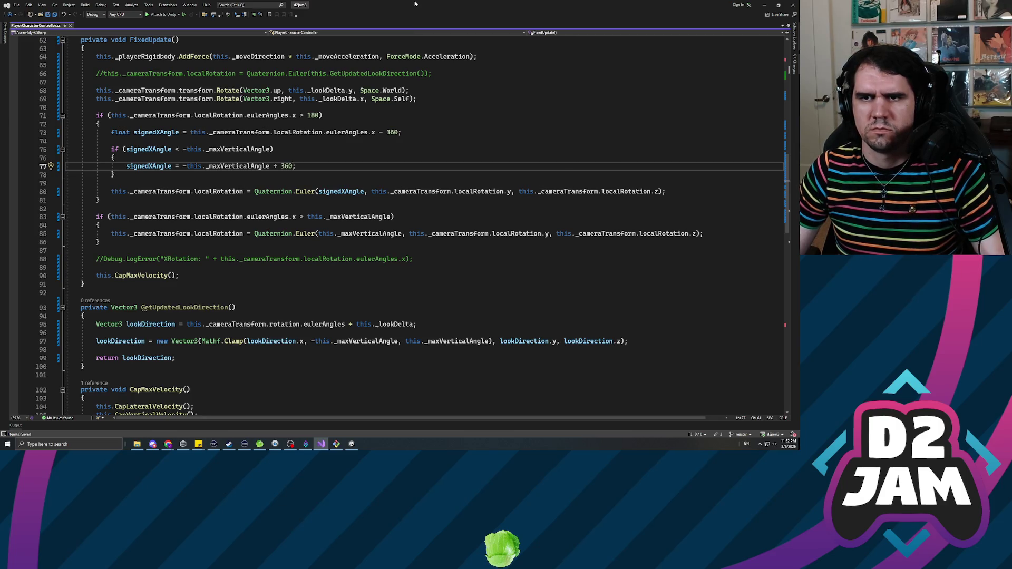
{"action": "key", "text": "alt+Tab"}
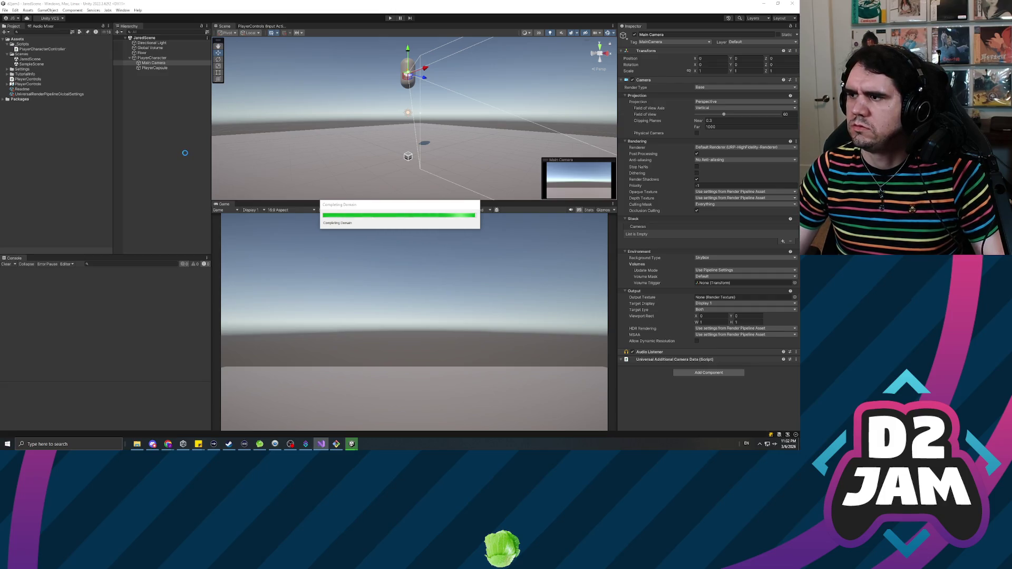
Step: Play-test the +360 lower clamp, looking around in the Game view with Main Camera selected
{"action": "key", "text": "ctrl+p"}
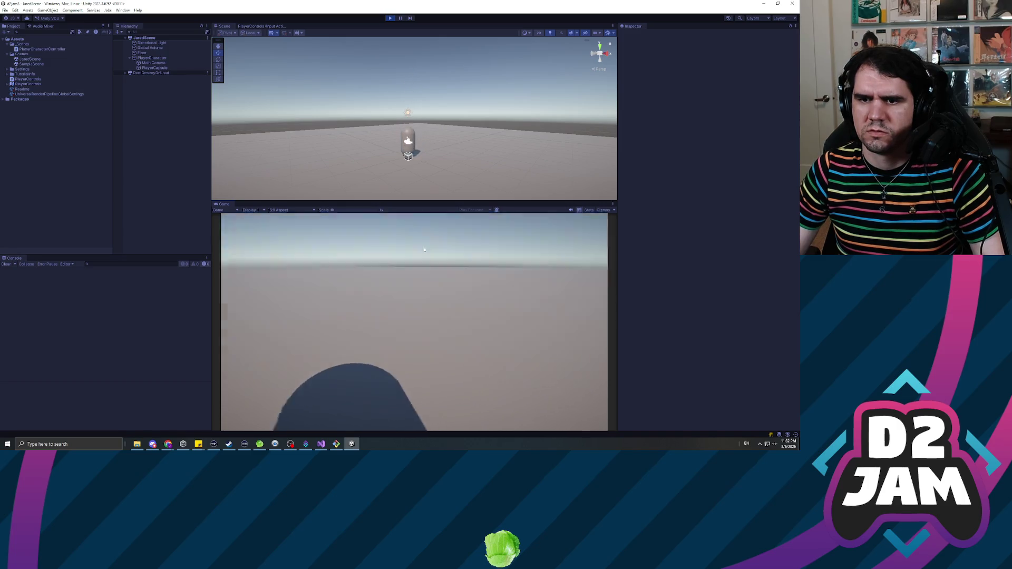
{"action": "left_click", "coordinate": [154, 63]}
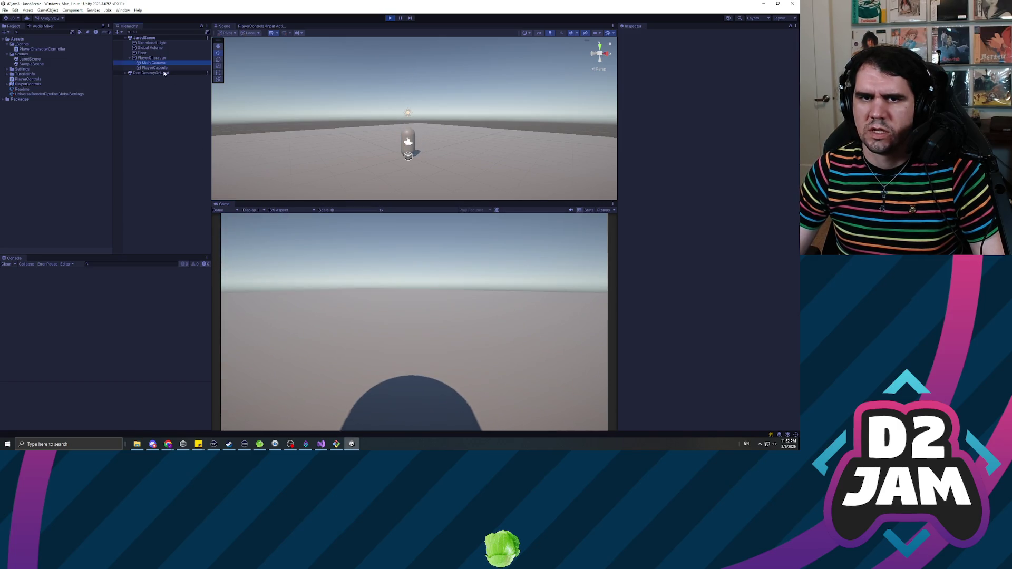
{"action": "left_click", "coordinate": [395, 299]}
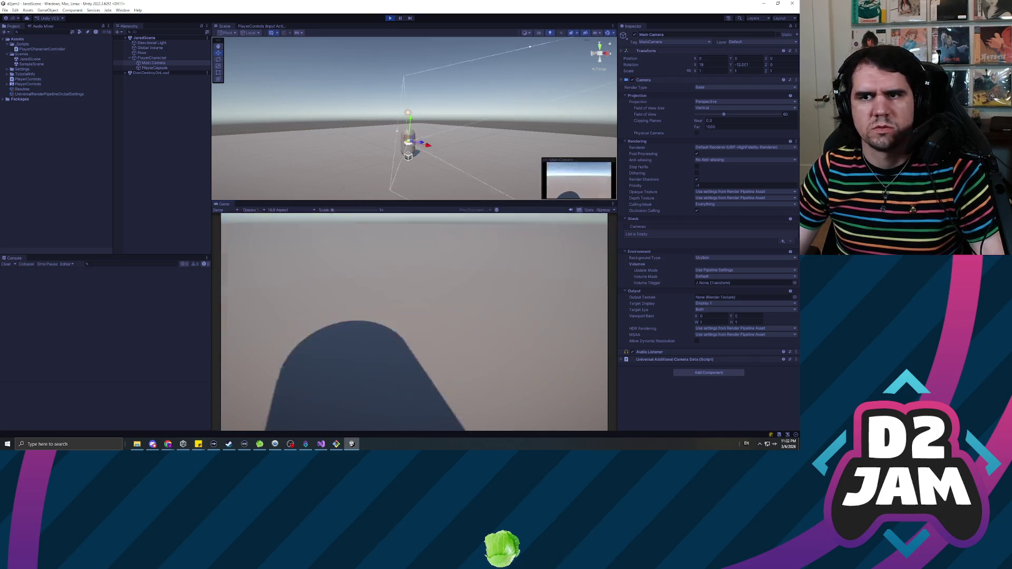
{"action": "left_click", "coordinate": [390, 18]}
{"action": "key", "text": "alt+Tab"}
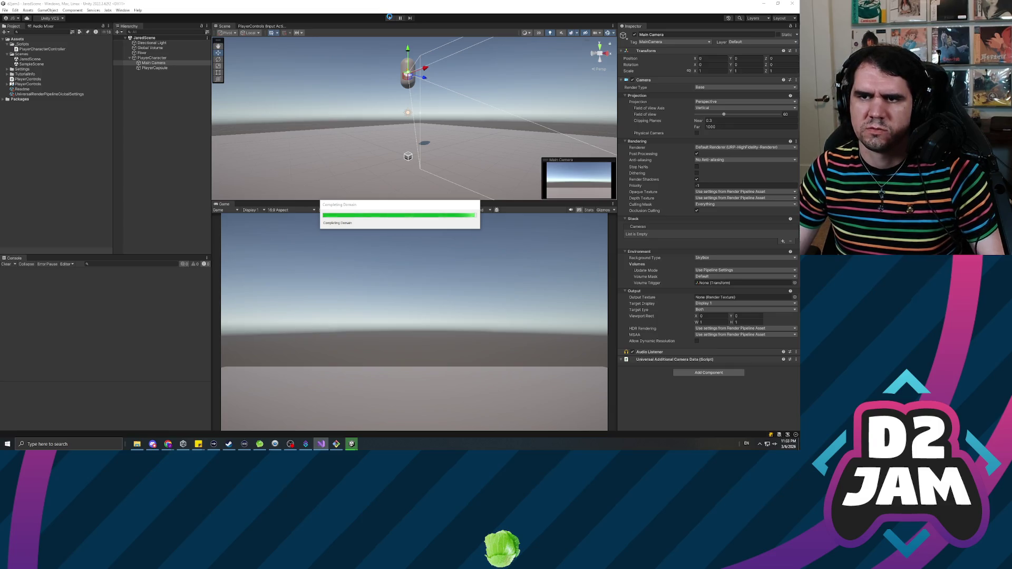
Step: Run the scene once more, then select the first vertical-angle check block in Visual Studio
{"action": "left_click", "coordinate": [390, 19]}
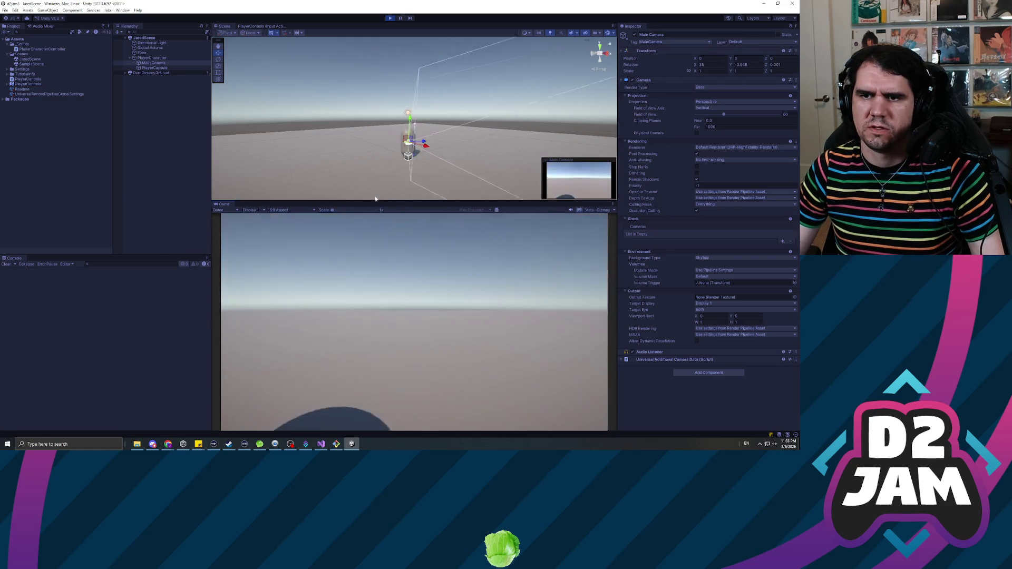
{"action": "left_click", "coordinate": [390, 18]}
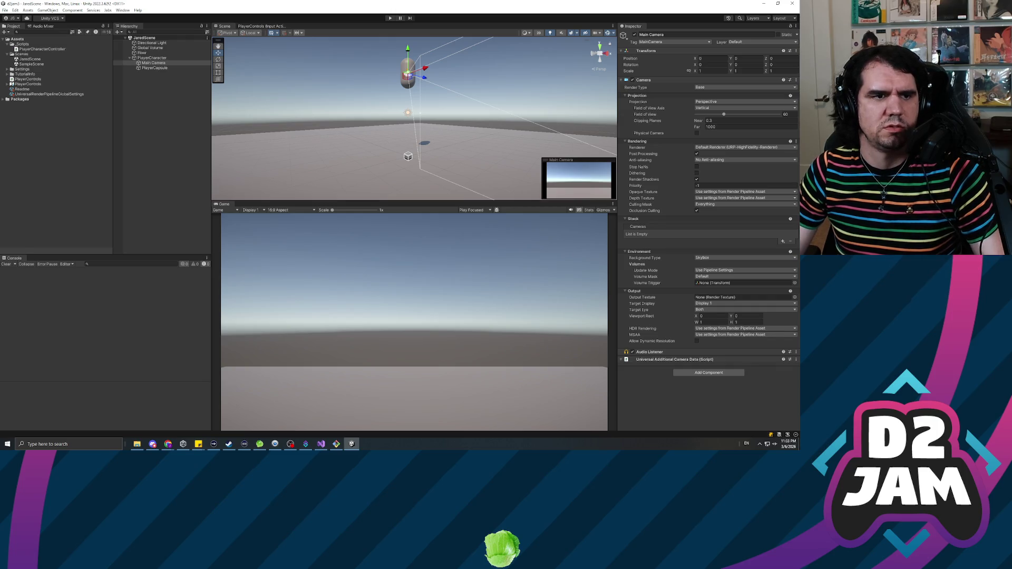
{"action": "left_click", "coordinate": [321, 444]}
{"action": "left_click_drag", "start_coordinate": [100, 141], "coordinate": [96, 115]}
Step: Move the upper-limit check below the over-180 block, leaving a blank line 71 above
{"action": "key", "text": "ctrl+x"}
{"action": "left_click", "coordinate": [98, 225]}
{"action": "key", "text": "Down"}
{"action": "key", "text": "ctrl+v"}
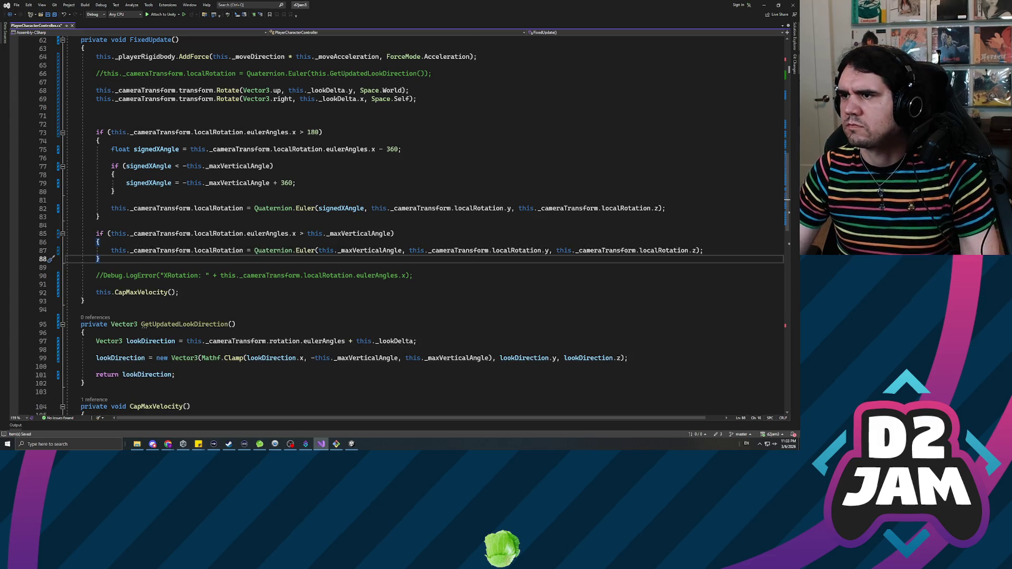
{"action": "key", "text": "alt+Tab"}
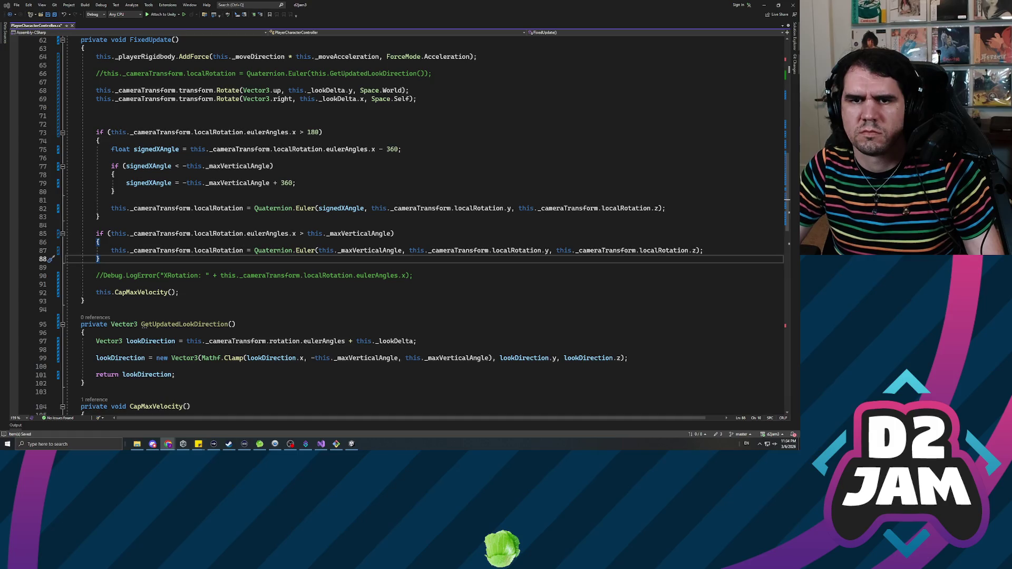
{"action": "left_click", "coordinate": [96, 115]}
Step: Type Mathf.angle on line 71 and browse suggestions like DeltaAngle and MoveTowardsAngle
{"action": "type", "text": "clampangl"}
{"action": "key", "text": "BackSpace"}
{"action": "key", "text": "BackSpace"}
{"action": "key", "text": "BackSpace"}
{"action": "type", "text": "Mathf."}
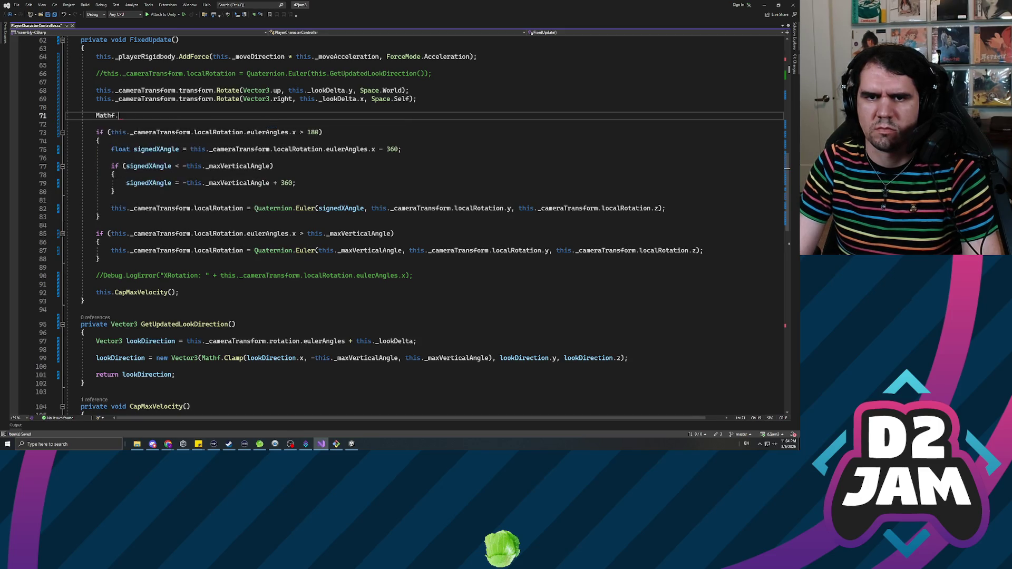
{"action": "type", "text": "clamp"}
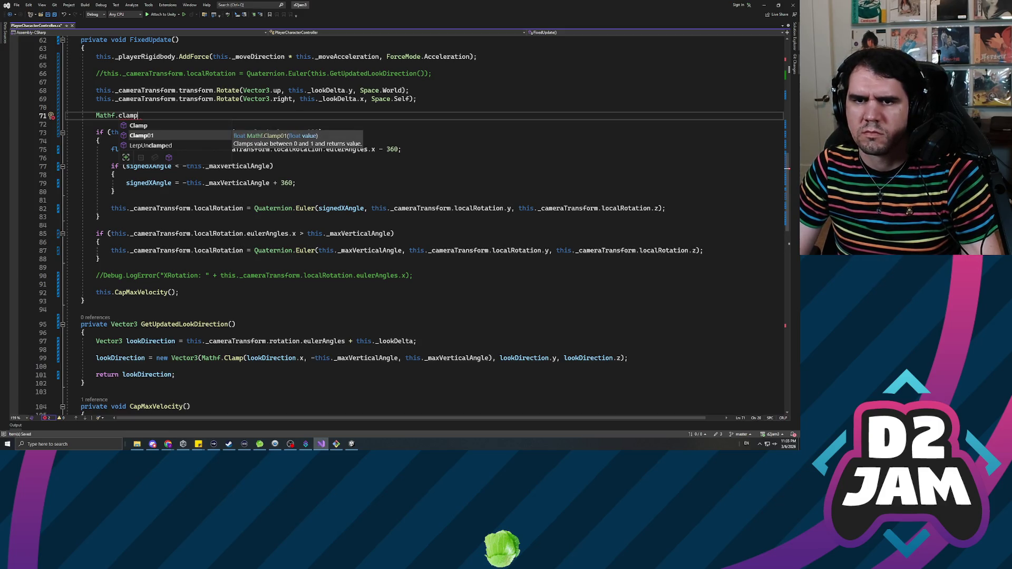
{"action": "key", "text": "Up"}
{"action": "key", "text": "Down"}
{"action": "key", "text": "Down"}
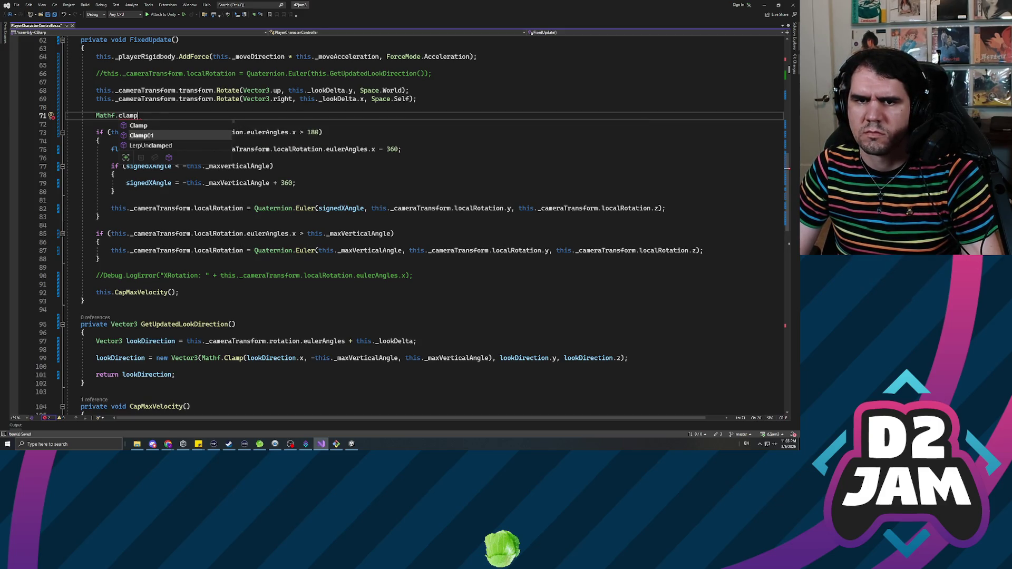
{"action": "key", "text": "BackSpace"}
{"action": "key", "text": "BackSpace"}
{"action": "key", "text": "BackSpace"}
{"action": "type", "text": "(this._lookDelta.x);"}
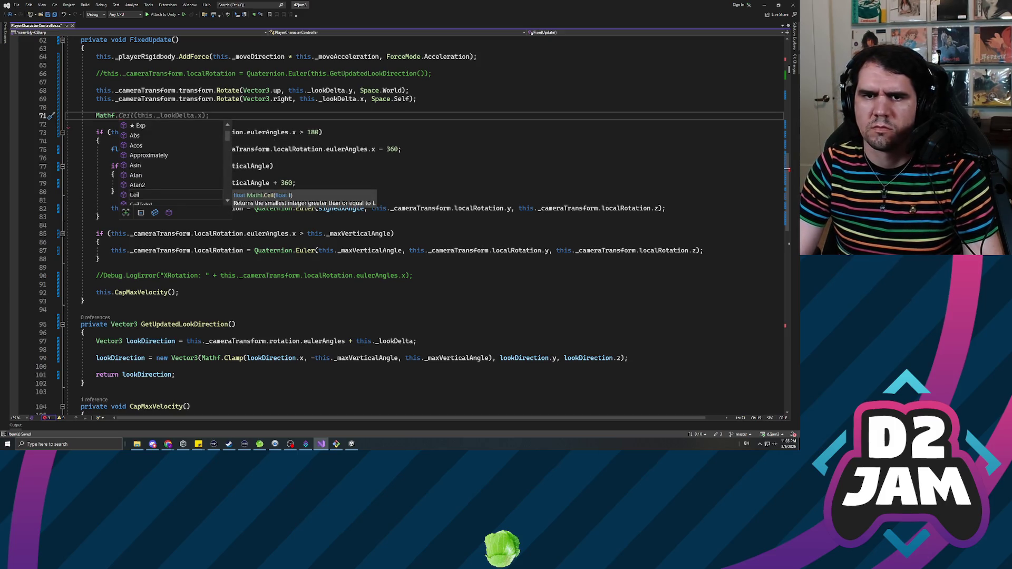
{"action": "type", "text": "angle"}
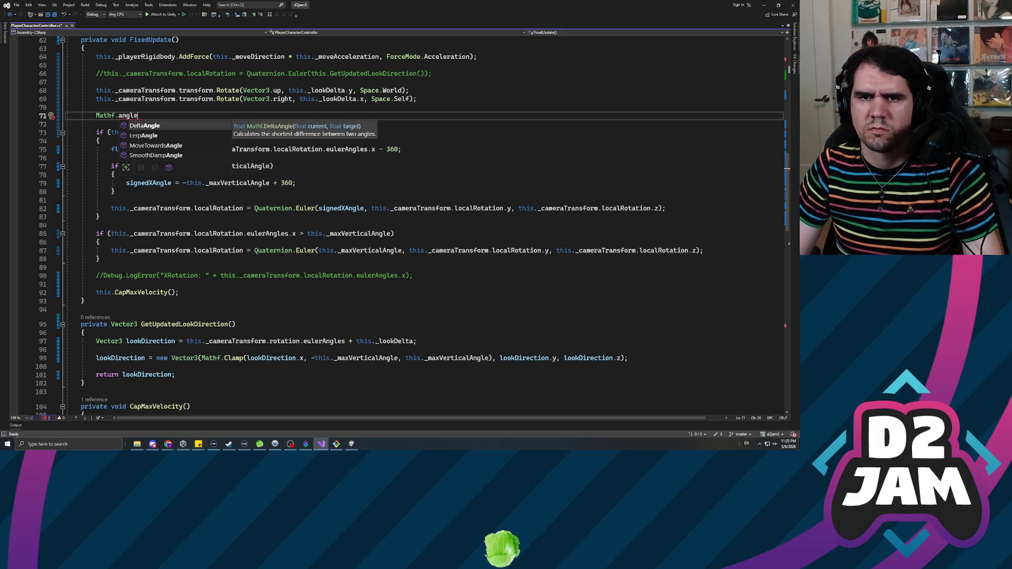
{"action": "key", "text": "Down"}
{"action": "key", "text": "Down"}
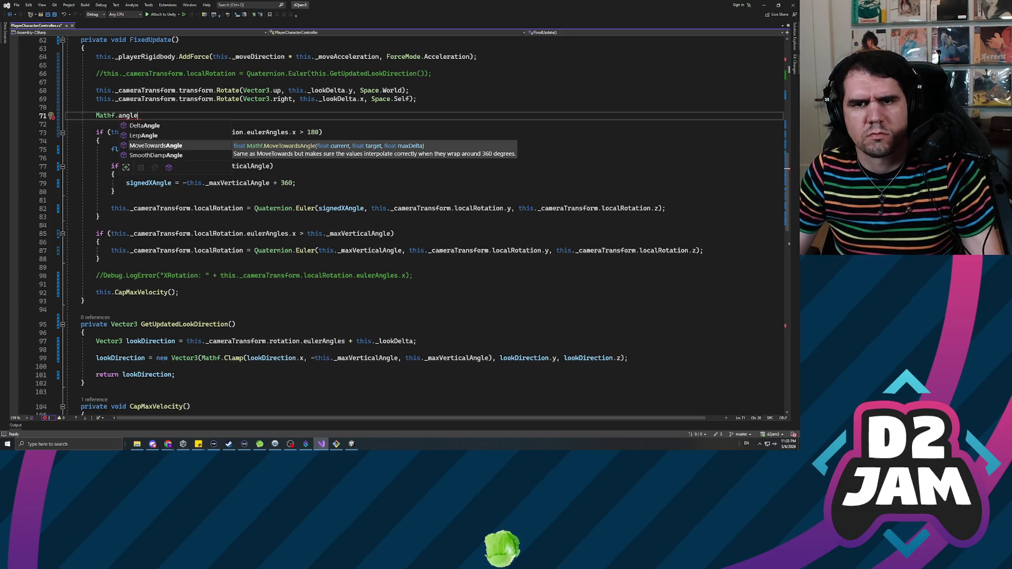
{"action": "left_click", "coordinate": [148, 127]}
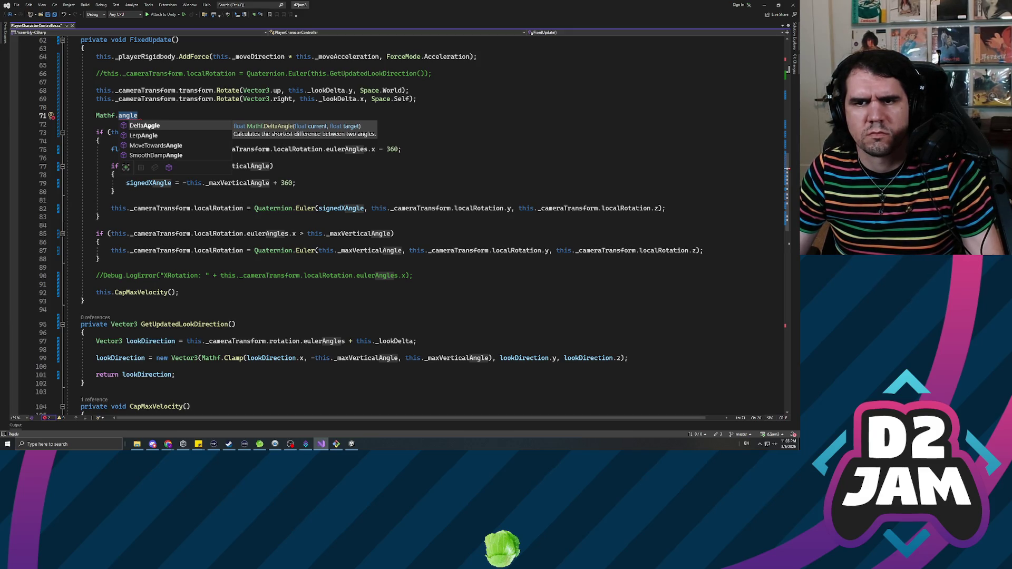
{"action": "key", "text": "Escape"}
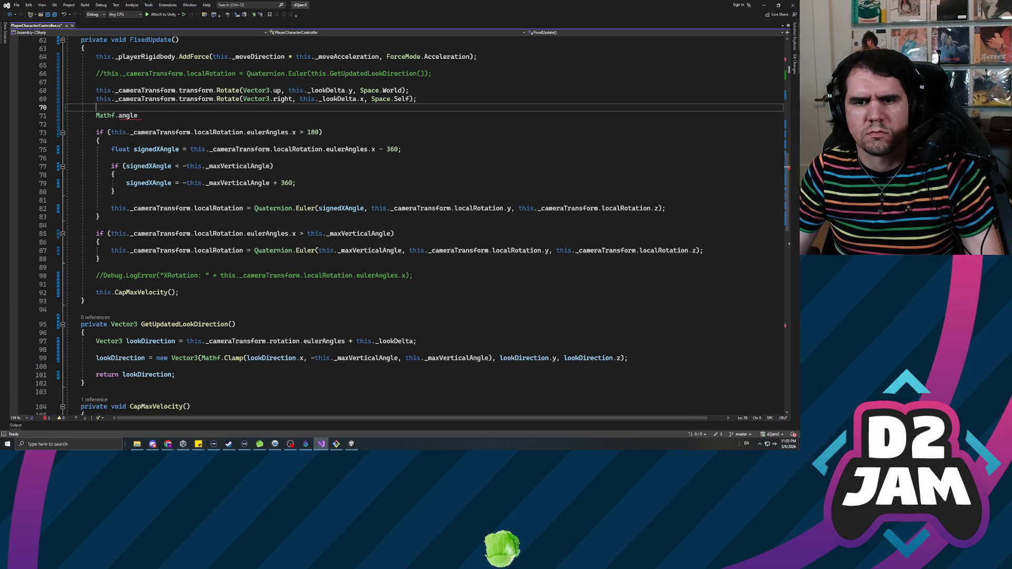
Step: Write Mathf.DeltaAngle(this._cameraTransform.localRotation.x, this._lookDelta.x) on line 71 and save
{"action": "key", "text": "ctrl+BackSpace"}
{"action": "type", "text": "DeltaAngle"}
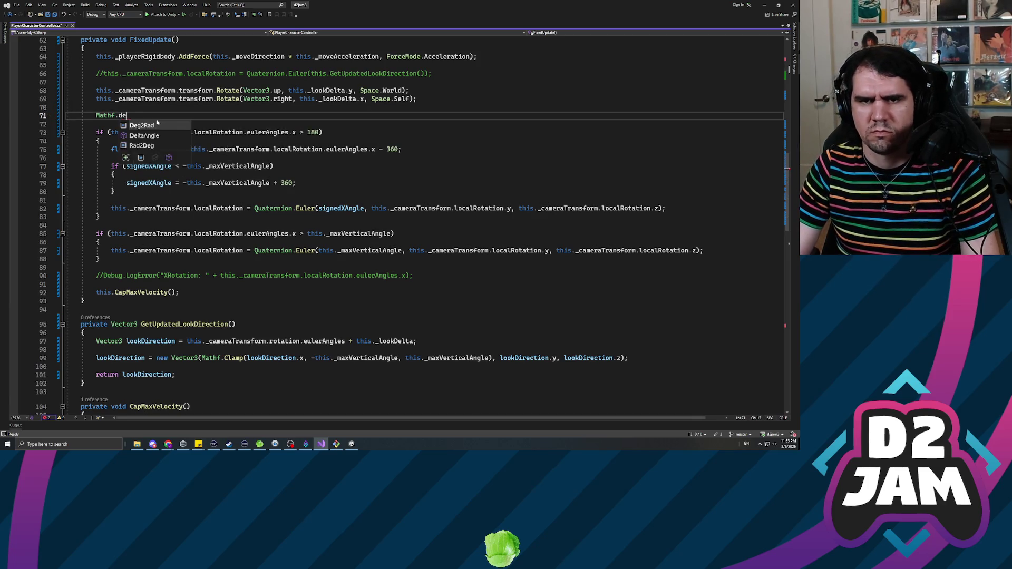
{"action": "key", "text": "Tab"}
{"action": "type", "text": "("}
{"action": "key", "text": "Left"}
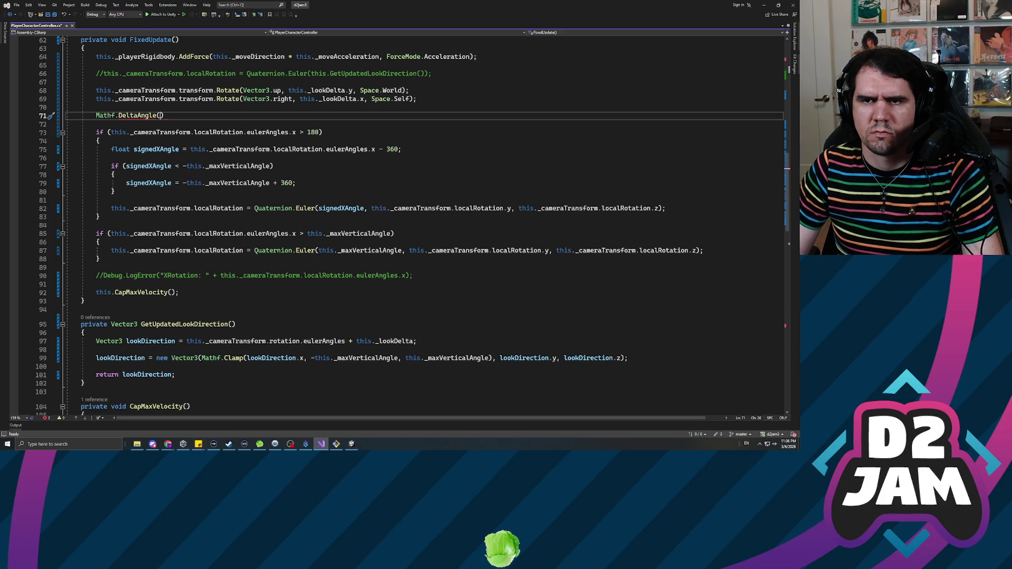
{"action": "scroll", "coordinate": [409, 225], "scroll_direction": "up", "scroll_amount": 2}
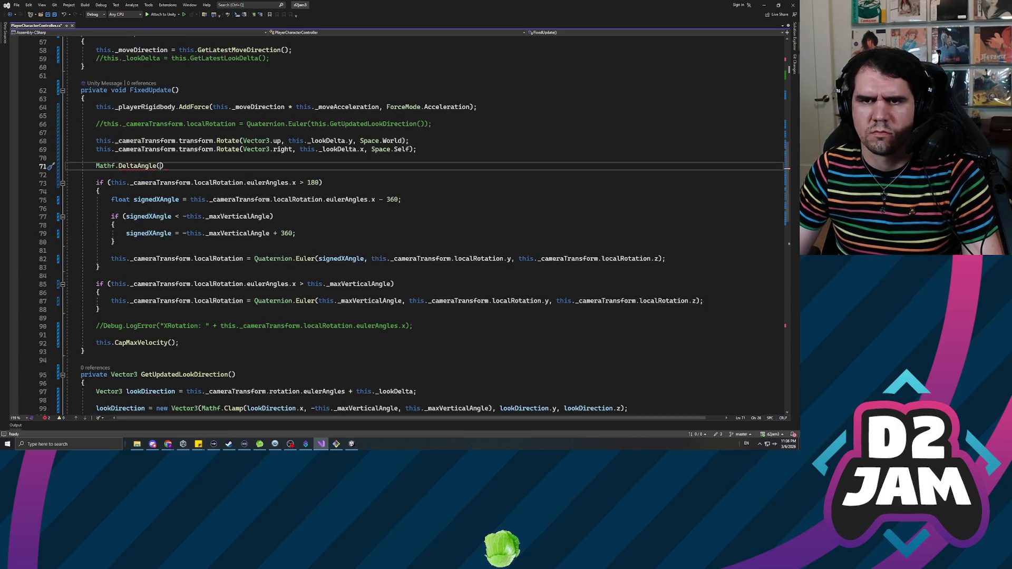
{"action": "type", "text": "this._cameraTransform."}
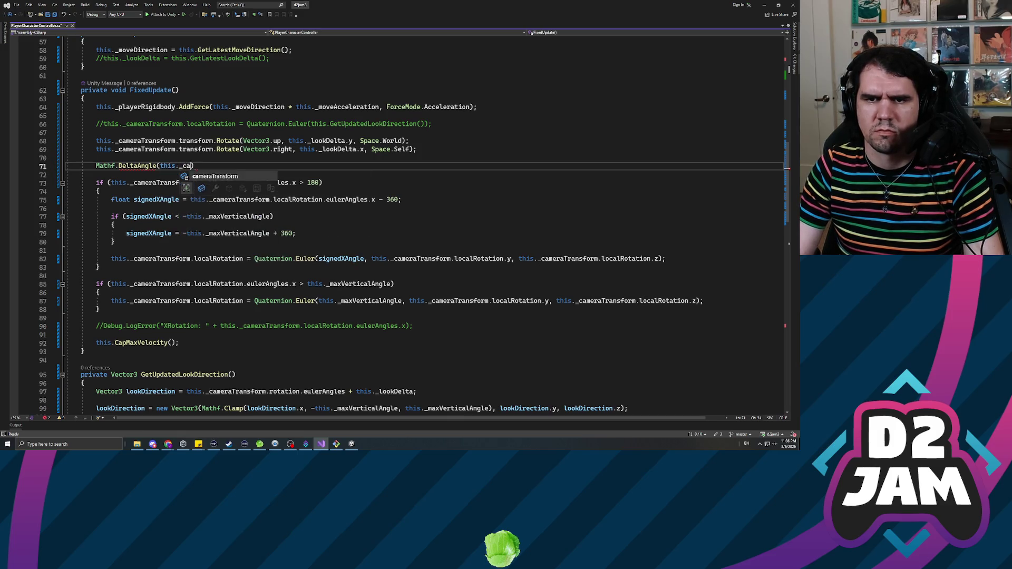
{"action": "type", "text": "local"}
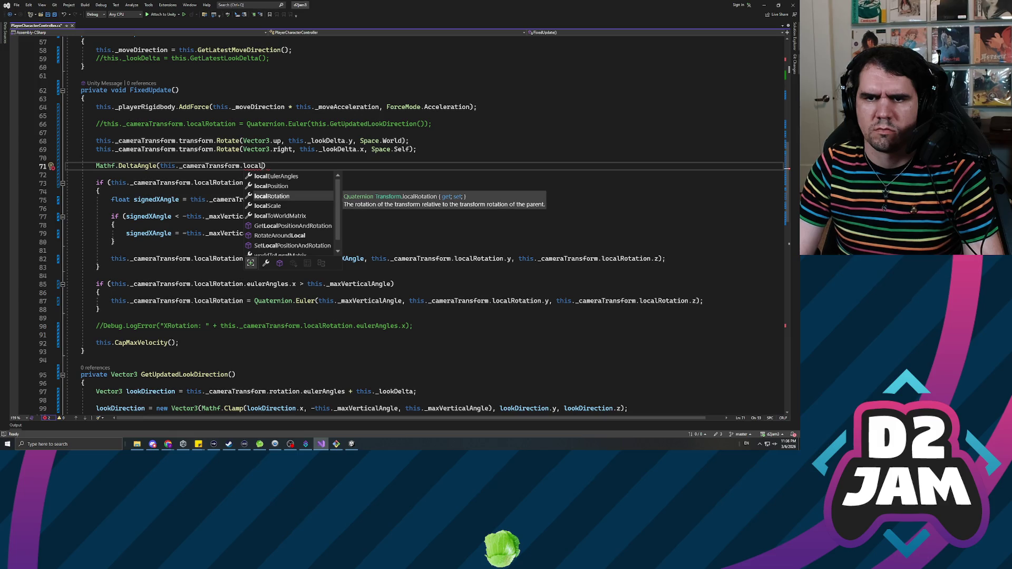
{"action": "type", "text": "rotation"}
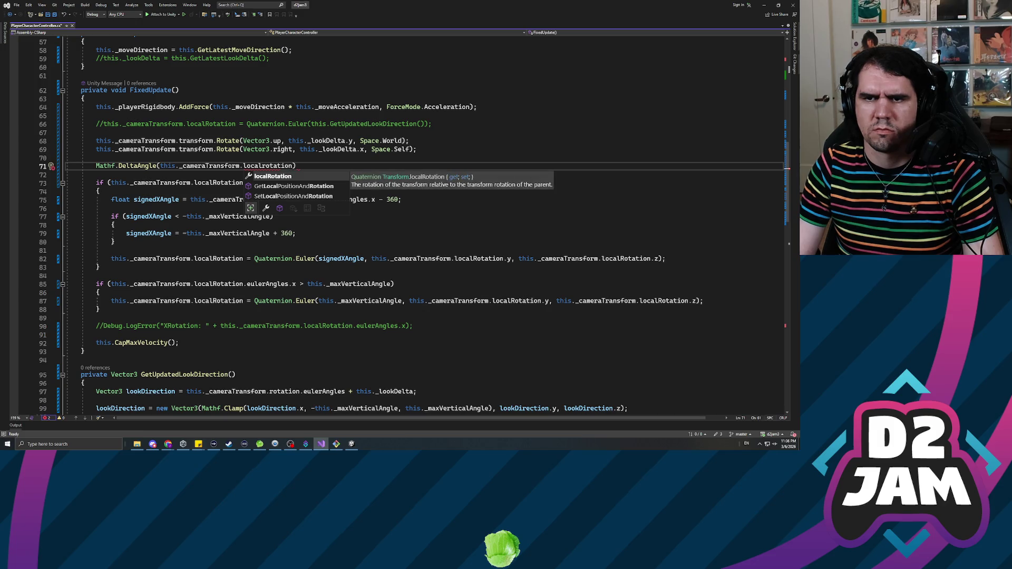
{"action": "type", "text": ".y,"}
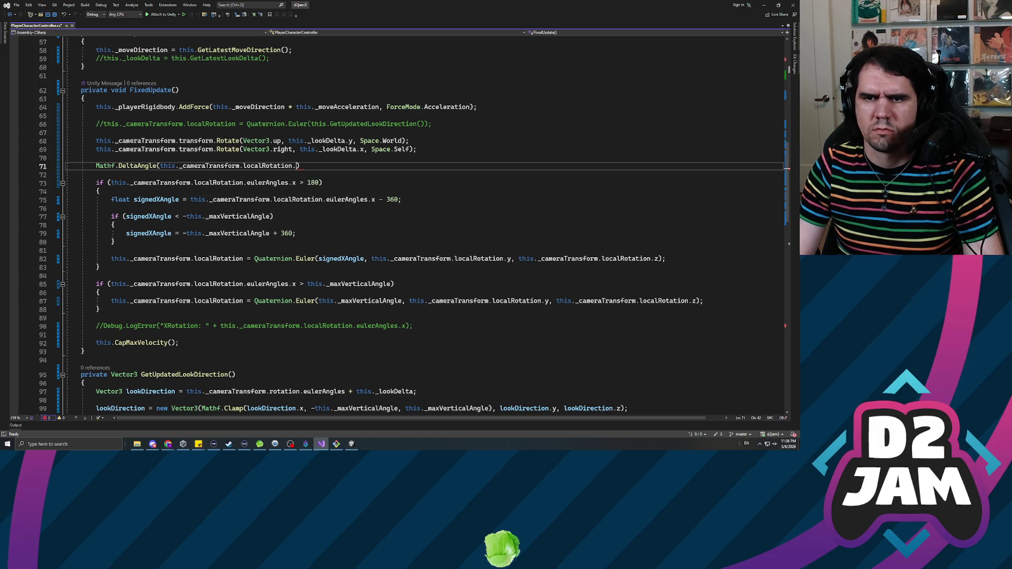
{"action": "key", "text": "ctrl+space"}
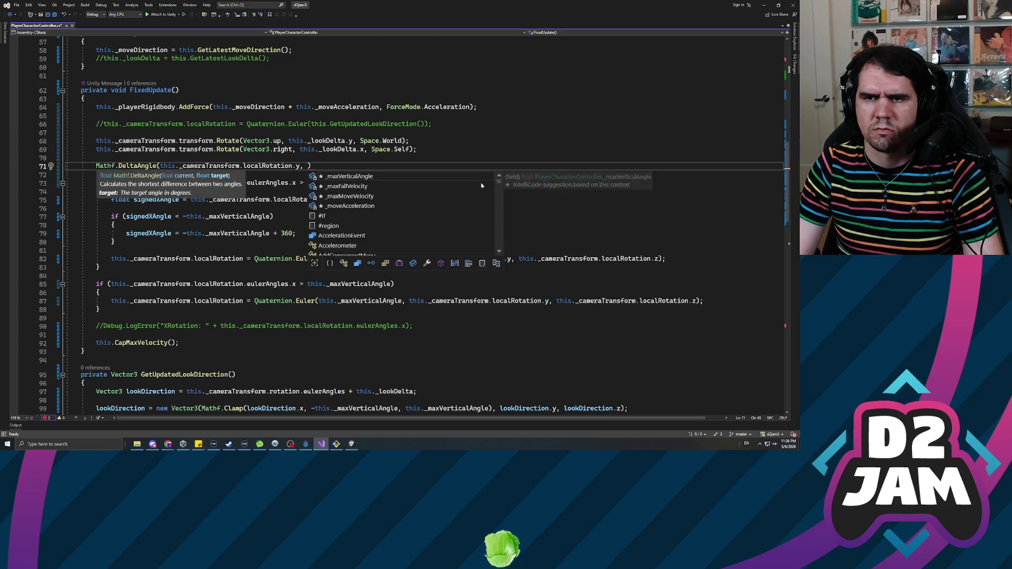
{"action": "key", "text": "BackSpace"}
{"action": "key", "text": "BackSpace"}
{"action": "key", "text": "BackSpace"}
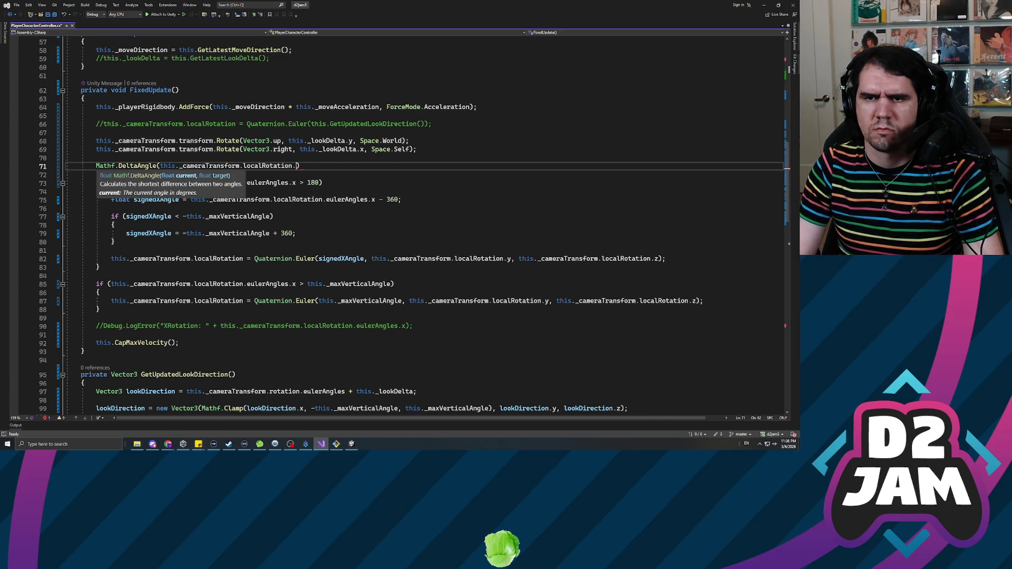
{"action": "type", "text": "x"}
{"action": "type", "text": ", this._"}
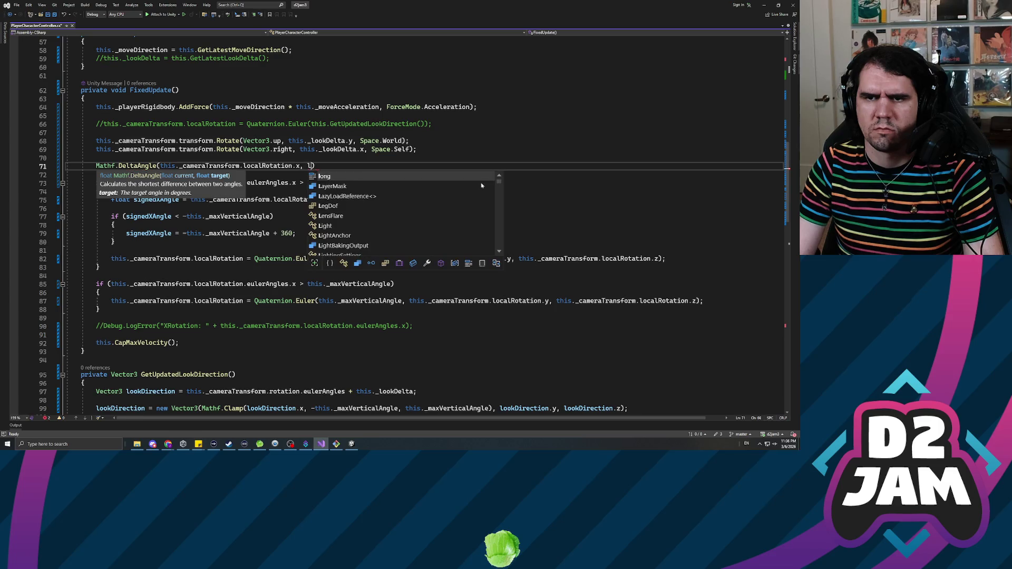
{"action": "type", "text": "lokde"}
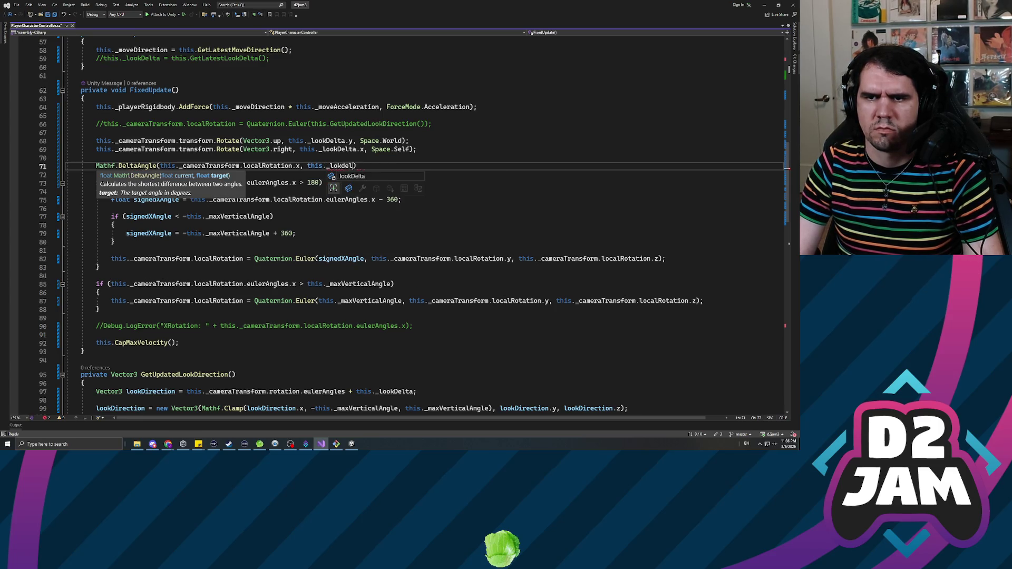
{"action": "key", "text": "BackSpace"}
{"action": "key", "text": "BackSpace"}
{"action": "key", "text": "BackSpace"}
{"action": "type", "text": "okDelta."}
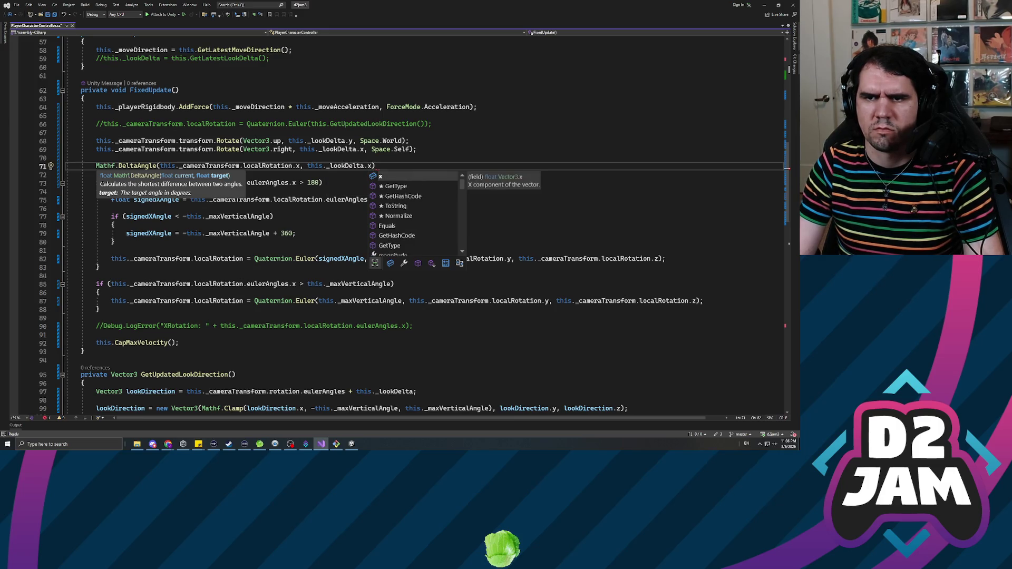
{"action": "type", "text": "x);"}
{"action": "key", "text": "ctrl+s"}
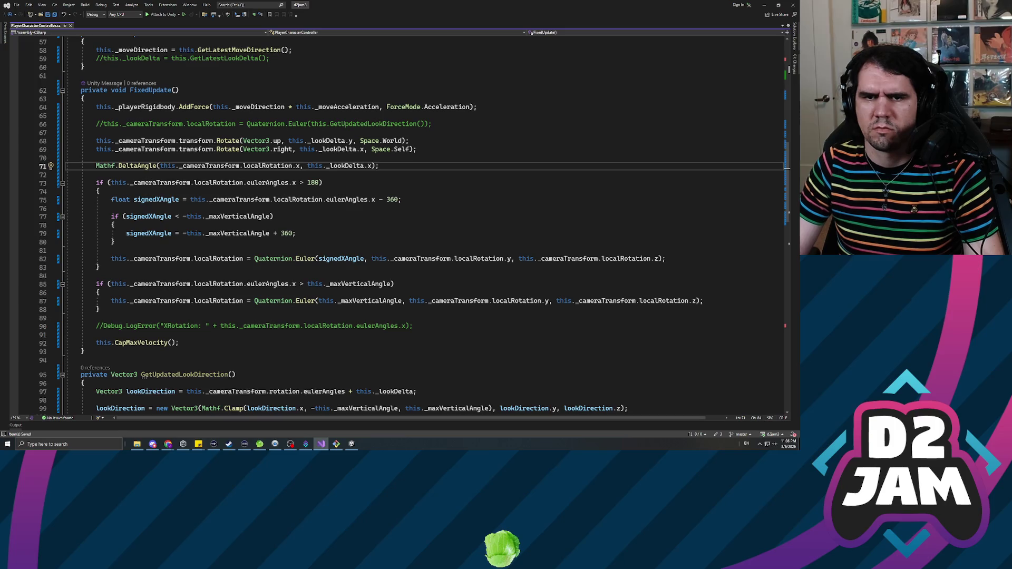
Step: Wrap the DeltaAngle call in Debug.LogError
{"action": "left_click", "coordinate": [96, 165]}
{"action": "type", "text": "Debug.log"}
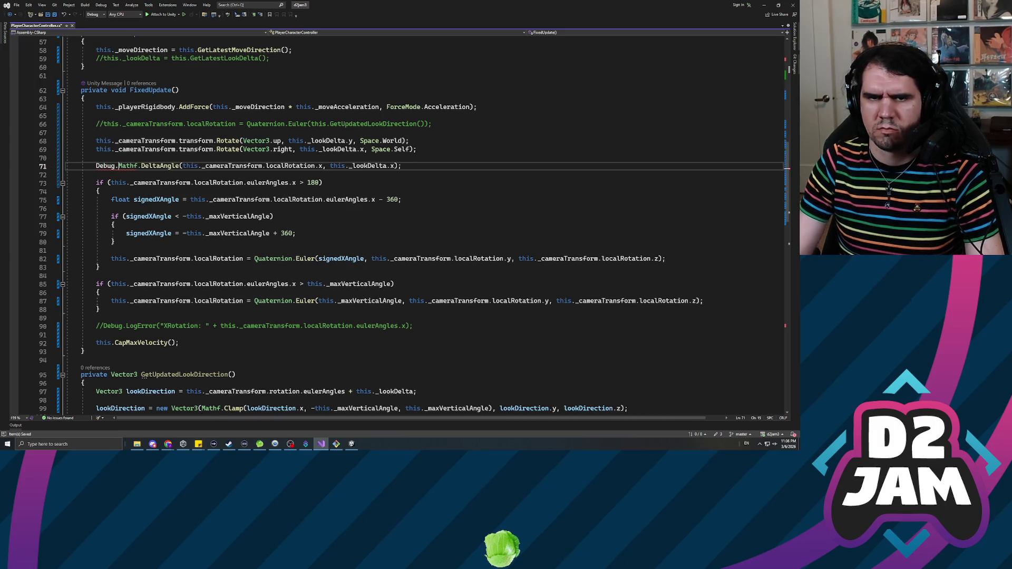
{"action": "type", "text": "Error("}
{"action": "key", "text": "End"}
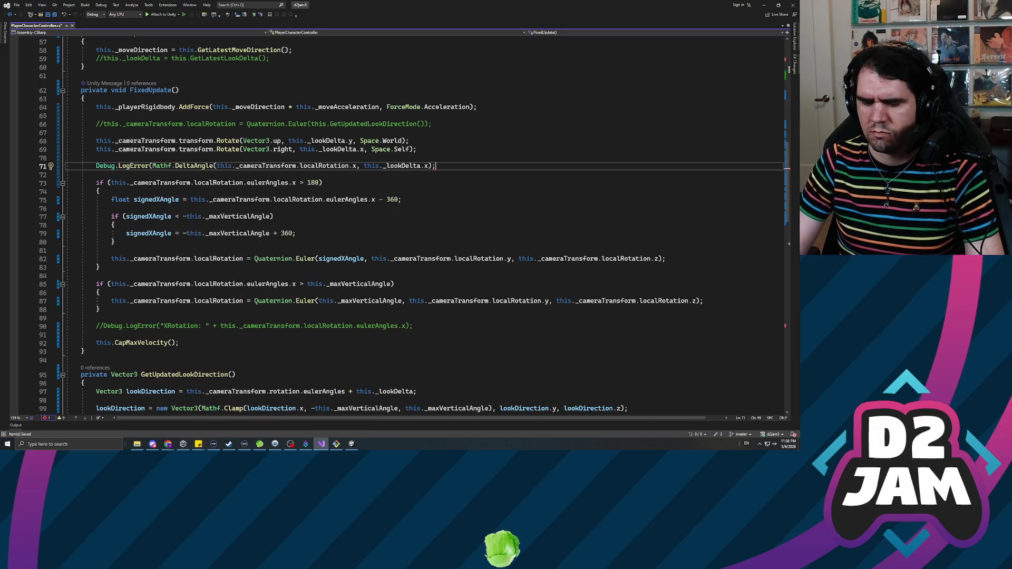
{"action": "type", "text": ")"}
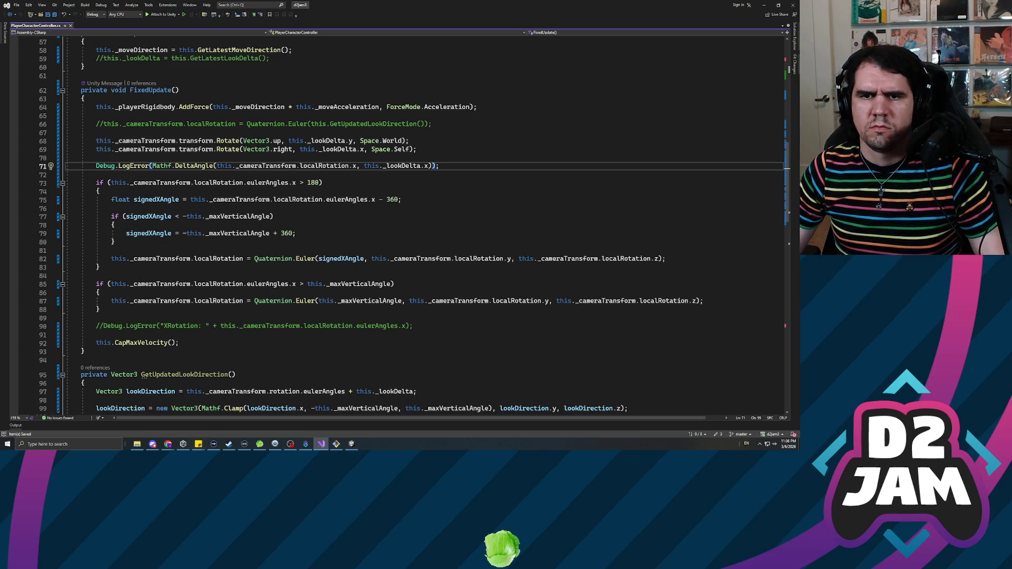
{"action": "left_click", "coordinate": [764, 4]}
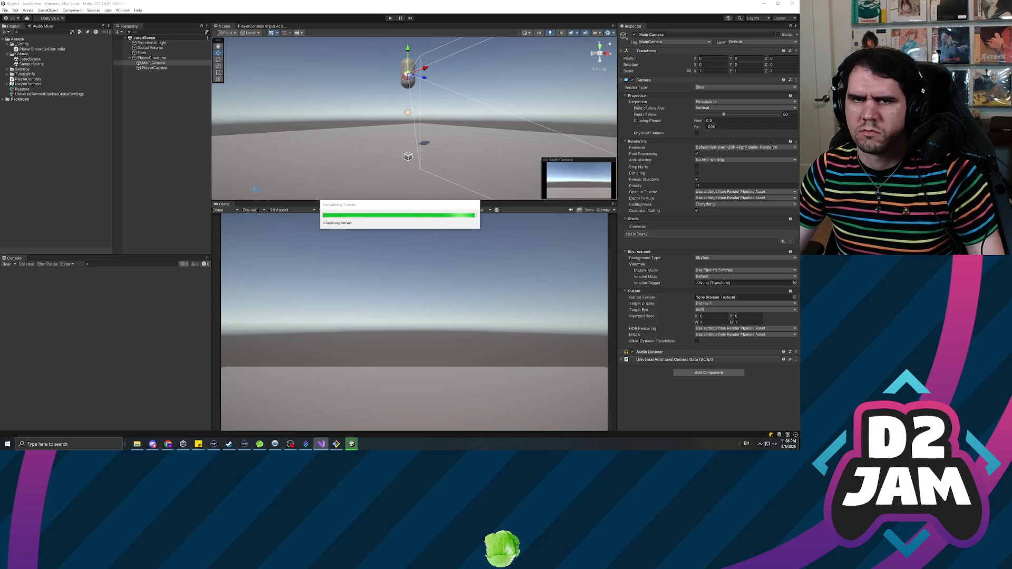
Step: Start JaredScene in Play mode once the script has recompiled
{"action": "left_click", "coordinate": [391, 18]}
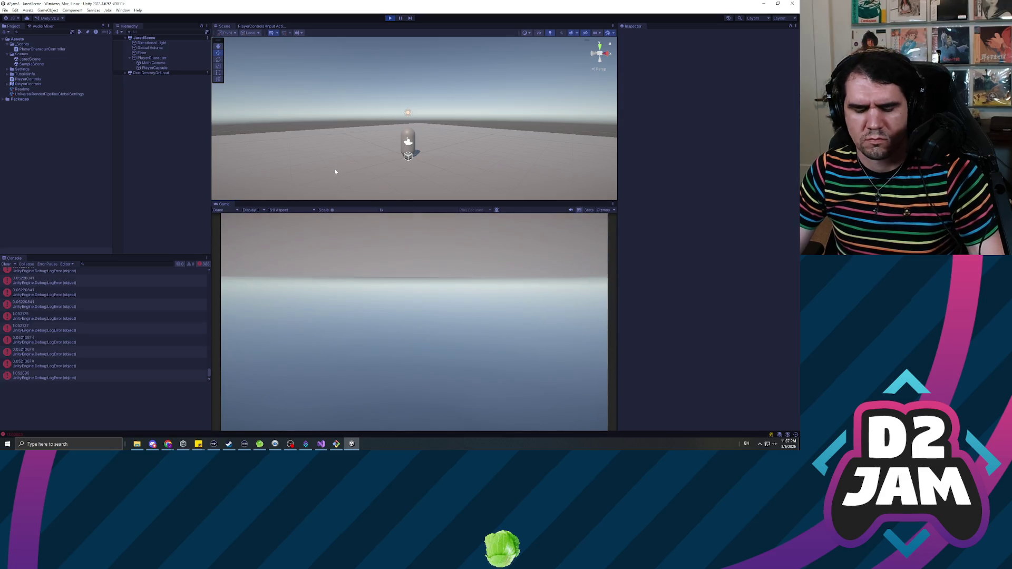
Step: Exit Play mode and briefly check the script in Visual Studio before returning to Unity
{"action": "key", "text": "ctrl+p"}
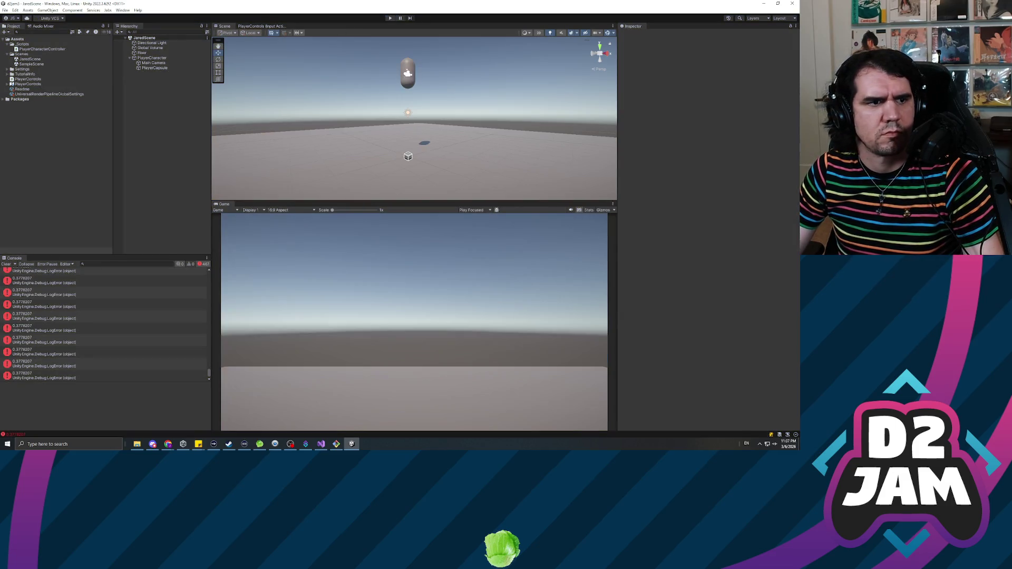
{"action": "key", "text": "alt+Tab"}
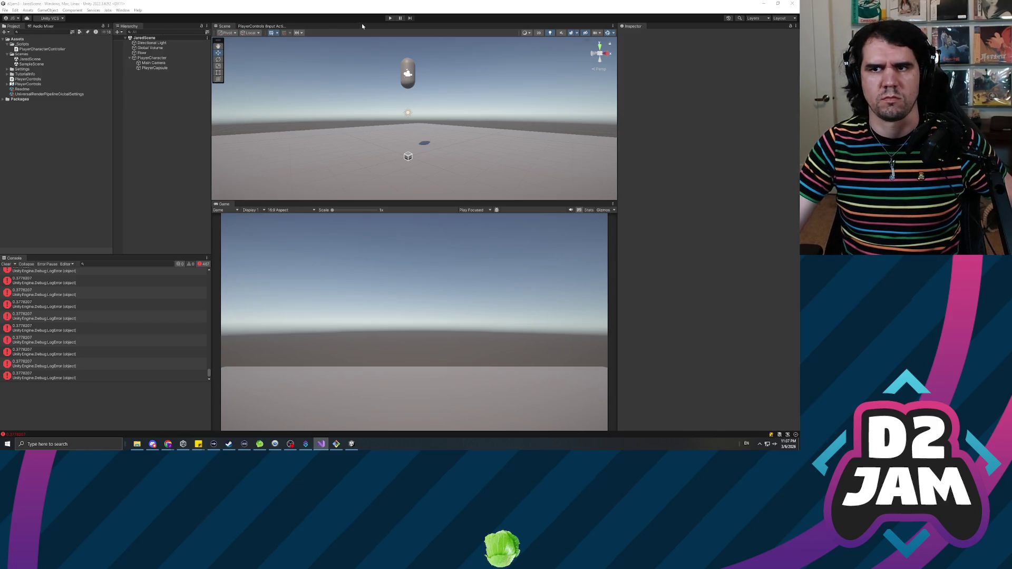
{"action": "left_click", "coordinate": [389, 20]}
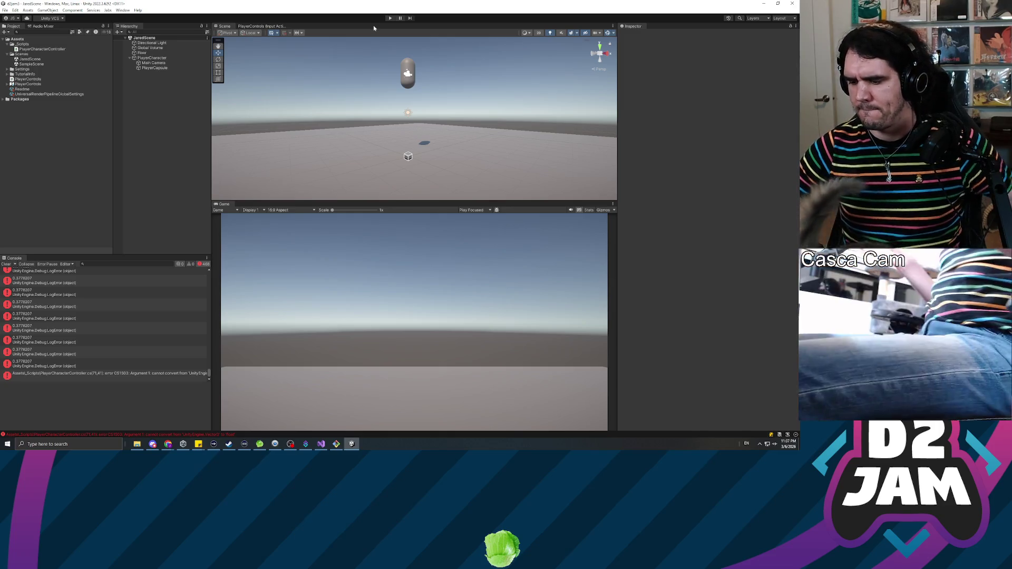
Step: Retry Play and clear the console, leaving only the CS1503 error from PlayerCharacterController.cs
{"action": "key", "text": "ctrl+p"}
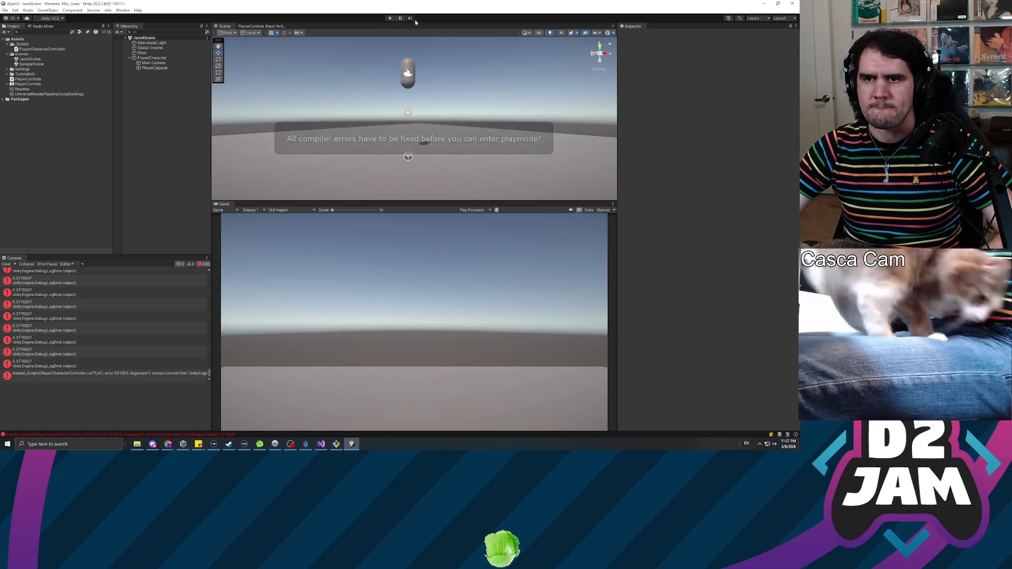
{"action": "left_click", "coordinate": [7, 264]}
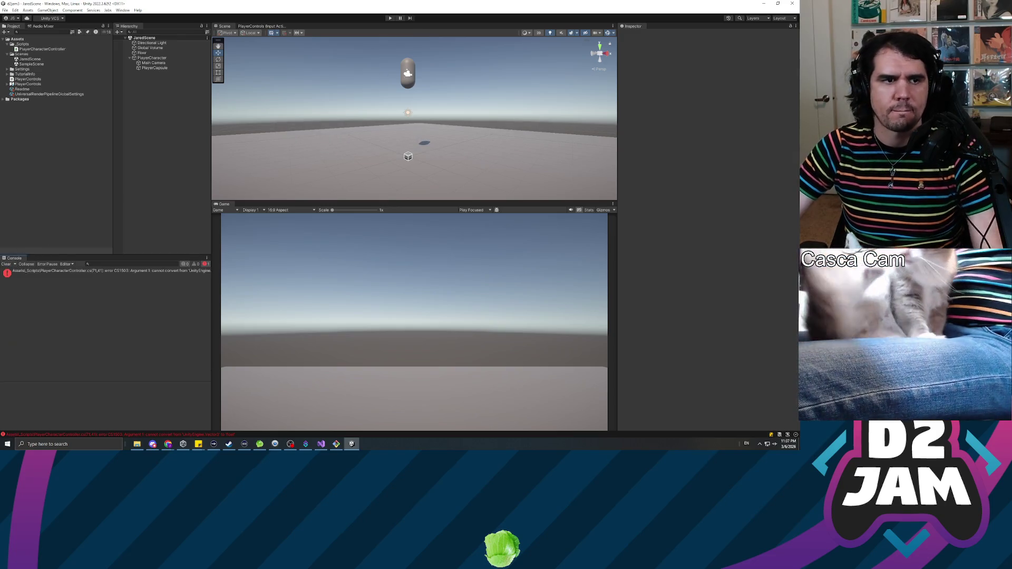
{"action": "key", "text": "alt+Tab"}
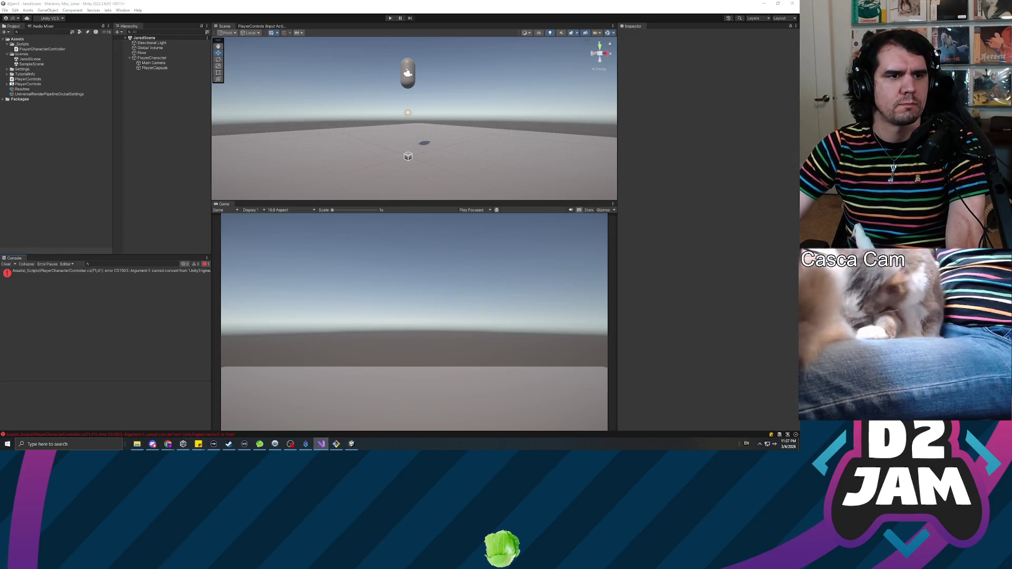